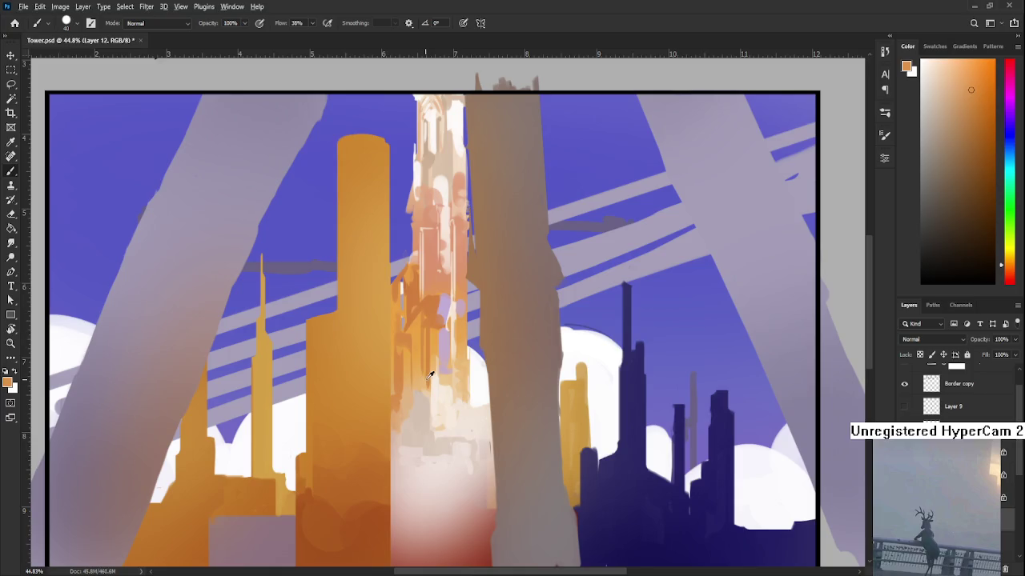
# - Sample cream and red from the tower, then paint short reddish strokes at its base
pyautogui.keyDown('alt'); pyautogui.click(430, 373); pyautogui.keyUp('alt')
pyautogui.keyDown('alt'); pyautogui.click(419, 398); pyautogui.keyUp('alt')
pyautogui.moveTo(419, 399); pyautogui.dragTo(426, 365)
pyautogui.keyDown('alt'); pyautogui.click(424, 363); pyautogui.keyUp('alt')
pyautogui.keyDown('alt'); pyautogui.click(425, 386); pyautogui.keyUp('alt')
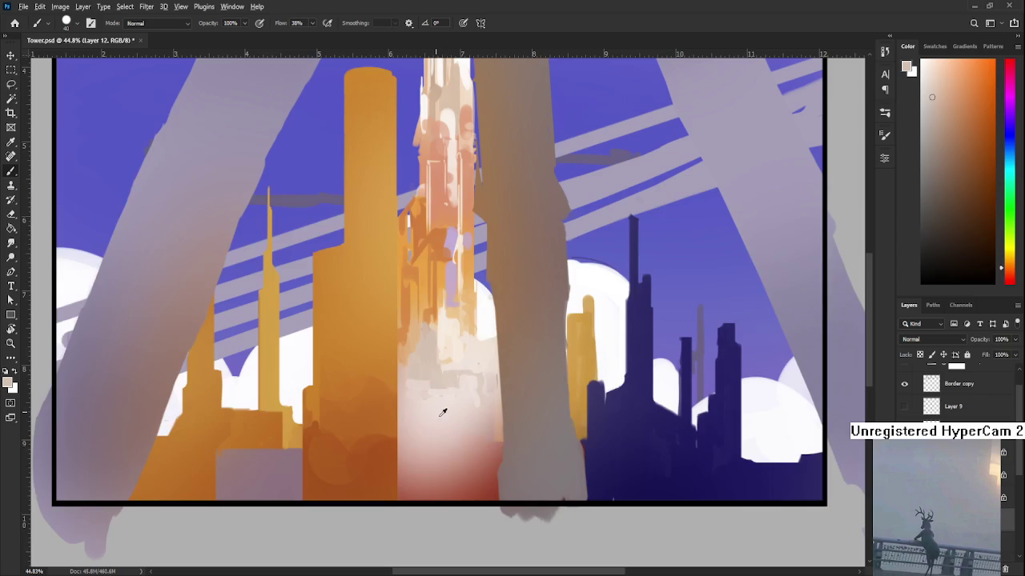
pyautogui.keyDown('alt'); pyautogui.click(426, 491); pyautogui.keyUp('alt')
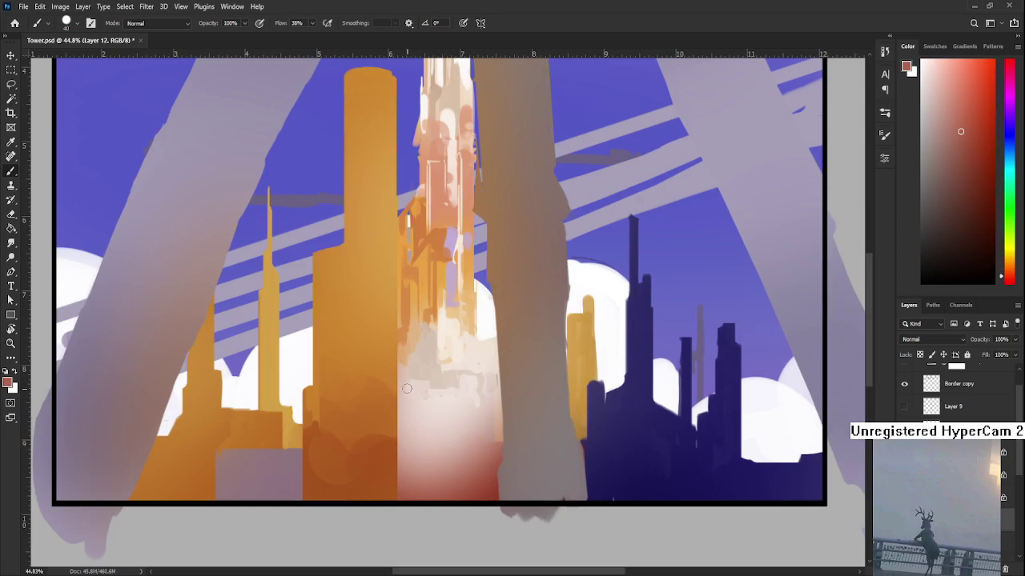
pyautogui.moveTo(404, 373); pyautogui.dragTo(416, 351)
pyautogui.keyDown('alt'); pyautogui.click(415, 357); pyautogui.keyUp('alt')
# - Sample a dark red and add dark-red dabs and a short stroke at the tower base
pyautogui.keyDown('alt'); pyautogui.click(411, 366); pyautogui.keyUp('alt')
pyautogui.keyDown('alt'); pyautogui.click(411, 356); pyautogui.keyUp('alt')
pyautogui.keyDown('alt'); pyautogui.click(410, 376); pyautogui.keyUp('alt')
pyautogui.keyDown('alt'); pyautogui.click(411, 358); pyautogui.keyUp('alt')
pyautogui.moveTo(405, 370)
pyautogui.mouseDown()
pyautogui.moveTo(413, 423)
pyautogui.moveTo(419, 390)
pyautogui.mouseUp()
# - Sample pale and orange shades from the tower, then switch to the Eraser
pyautogui.keyDown('alt'); pyautogui.click(418, 400); pyautogui.keyUp('alt')
pyautogui.keyDown('alt'); pyautogui.click(411, 378); pyautogui.keyUp('alt')
pyautogui.keyDown('alt'); pyautogui.click(432, 382); pyautogui.keyUp('alt')
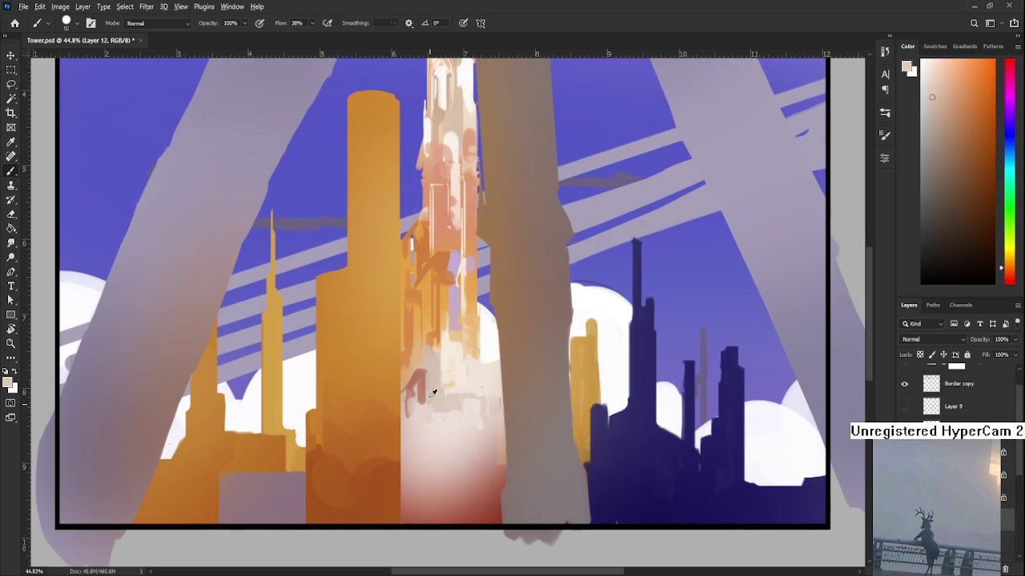
pyautogui.keyDown('alt'); pyautogui.click(423, 398); pyautogui.keyUp('alt')
pyautogui.keyDown('alt'); pyautogui.click(418, 407); pyautogui.keyUp('alt')
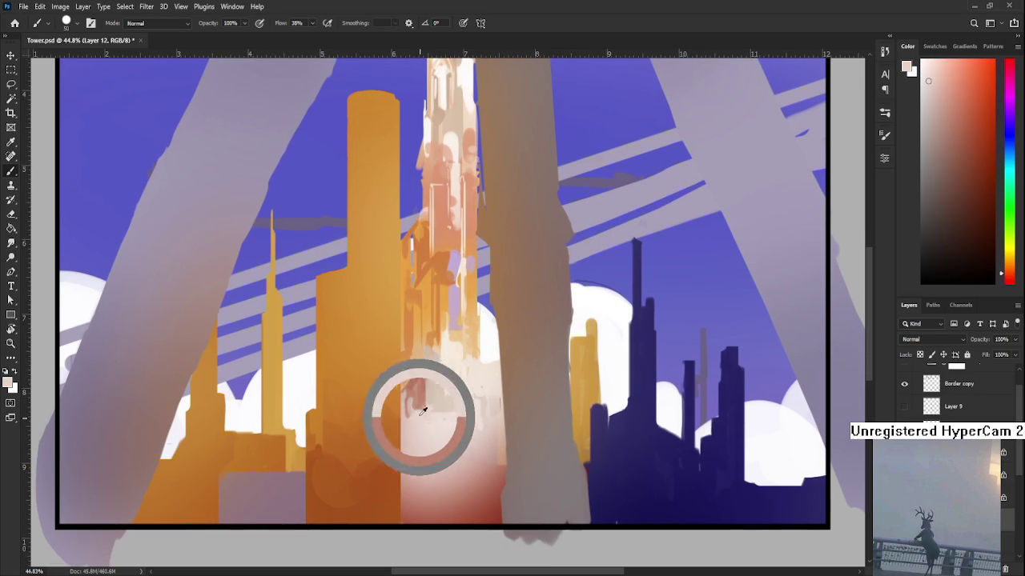
pyautogui.moveTo(425, 401); pyautogui.dragTo(434, 523)
pyautogui.keyDown('alt'); pyautogui.click(420, 349); pyautogui.keyUp('alt')
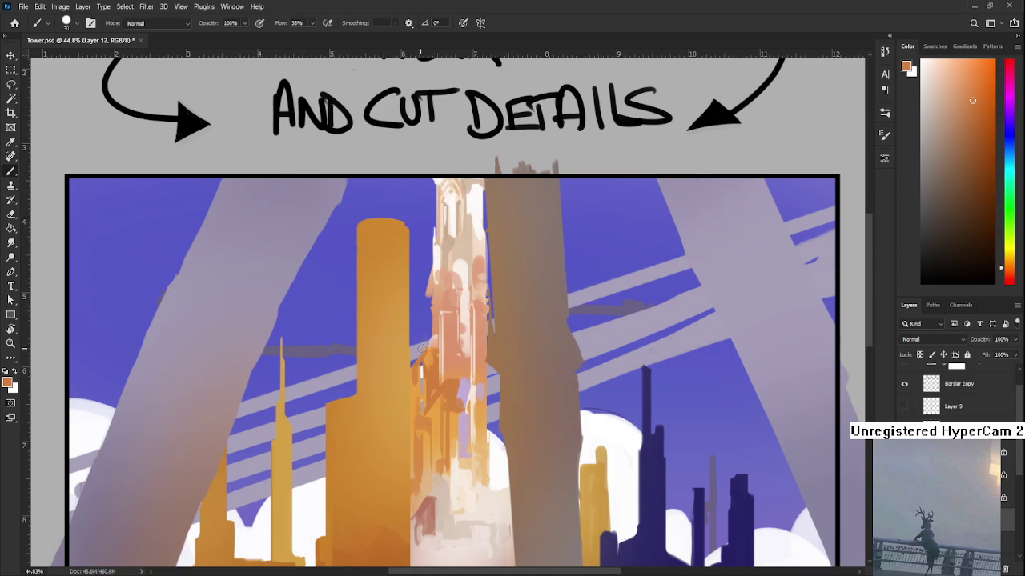
pyautogui.press('e')
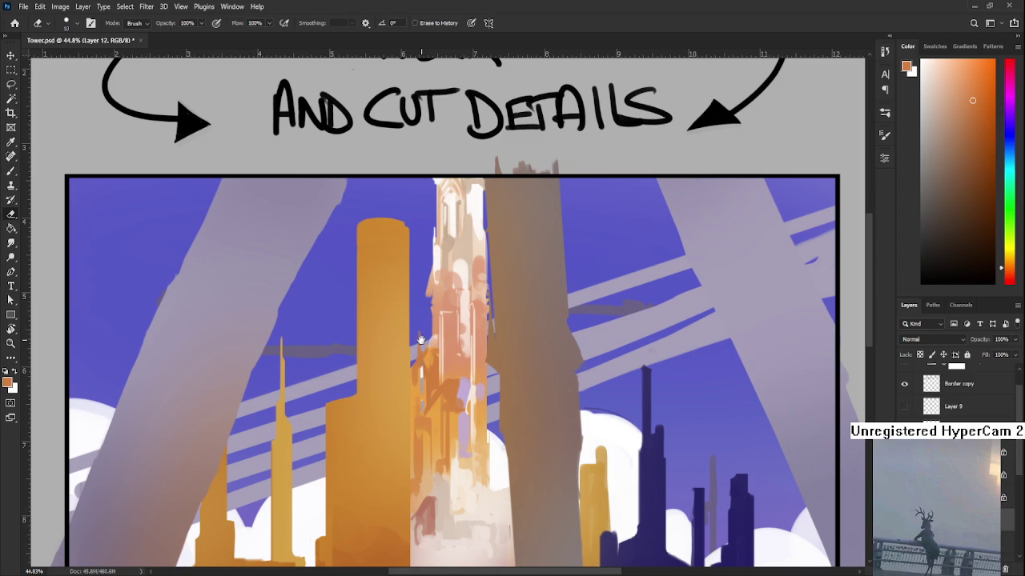
# - Check the whole painting zoomed out, then paint light strokes at the tower base
pyautogui.scroll(-2, 420, 339)
pyautogui.scroll(-3, 485, 413)
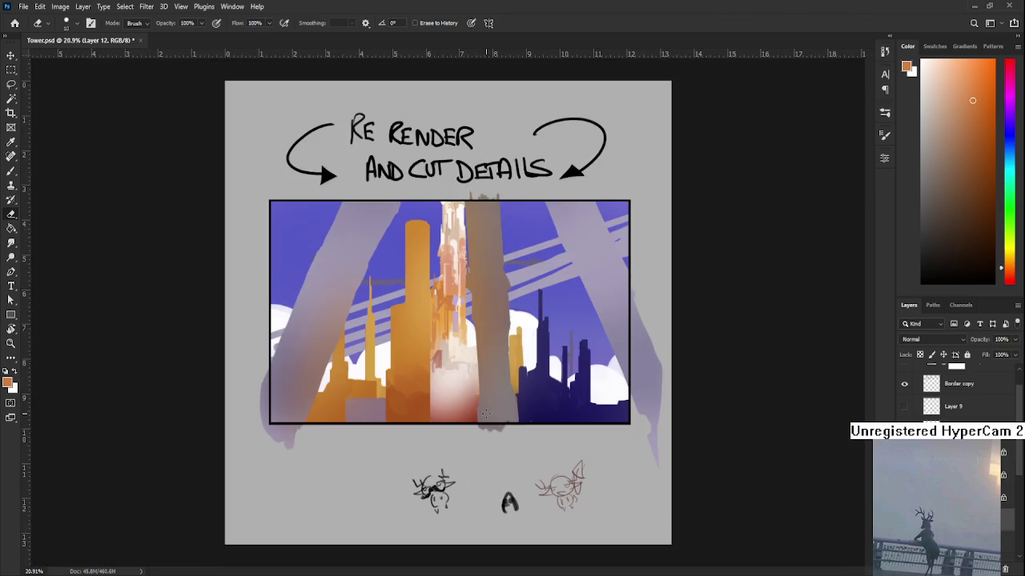
pyautogui.scroll(1, 486, 414)
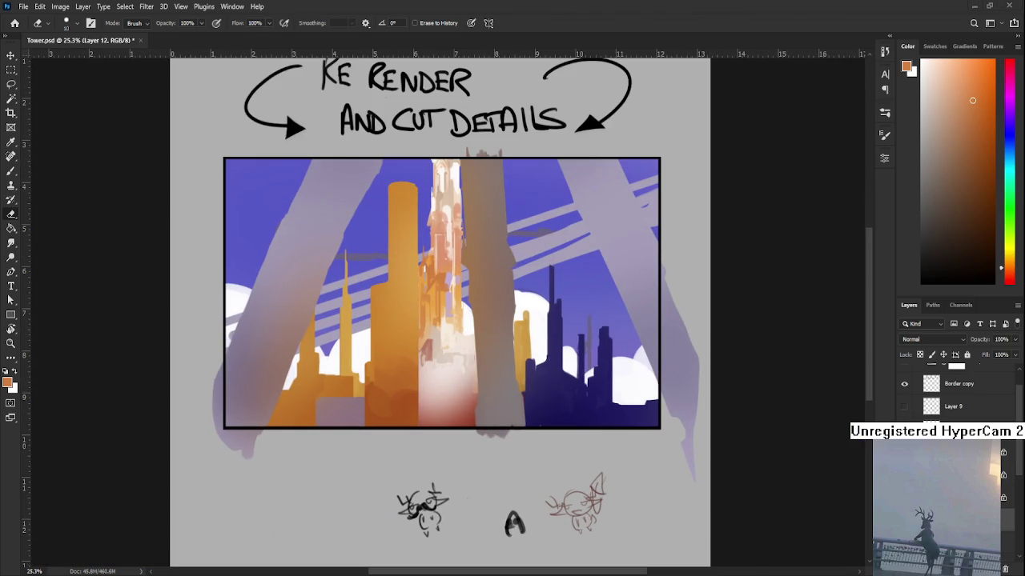
pyautogui.scroll(1, 429, 379)
pyautogui.scroll(1, 429, 379)
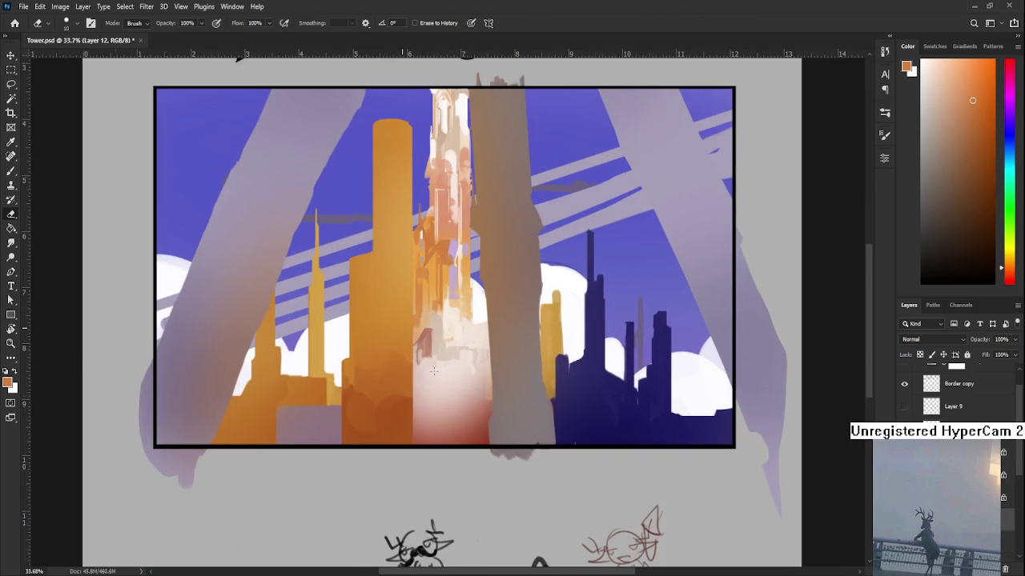
pyautogui.press('b')
pyautogui.keyDown('alt'); pyautogui.click(439, 334); pyautogui.keyUp('alt')
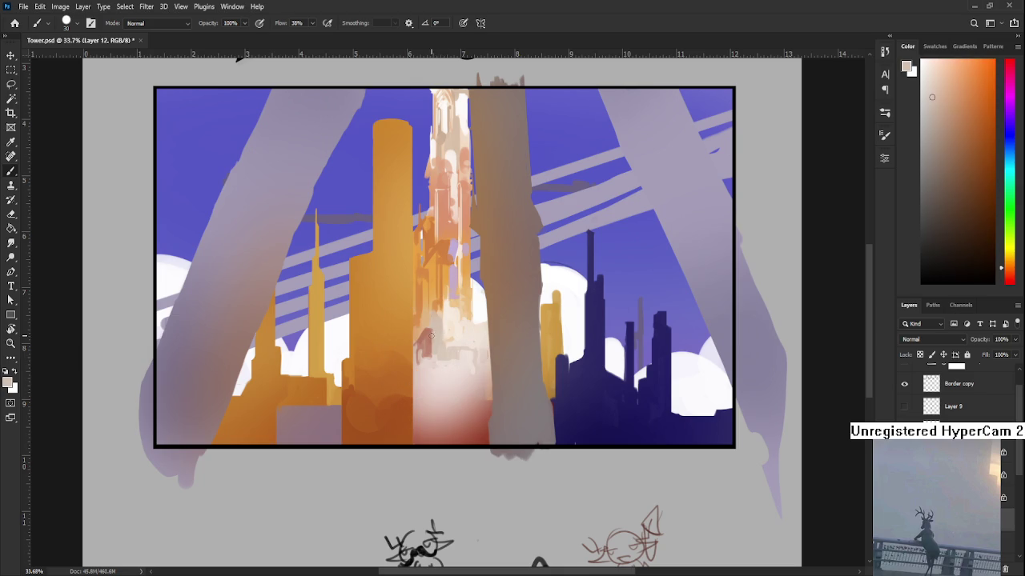
pyautogui.moveTo(424, 344); pyautogui.dragTo(433, 332)
# - Sample pink, peach and orange tones and add soft strokes to the lower tower
pyautogui.keyDown('alt'); pyautogui.click(423, 337); pyautogui.keyUp('alt')
pyautogui.keyDown('alt'); pyautogui.click(426, 336); pyautogui.keyUp('alt')
pyautogui.moveTo(425, 337); pyautogui.dragTo(424, 354)
pyautogui.keyDown('alt'); pyautogui.click(434, 355); pyautogui.keyUp('alt')
pyautogui.keyDown('alt'); pyautogui.click(433, 351); pyautogui.keyUp('alt')
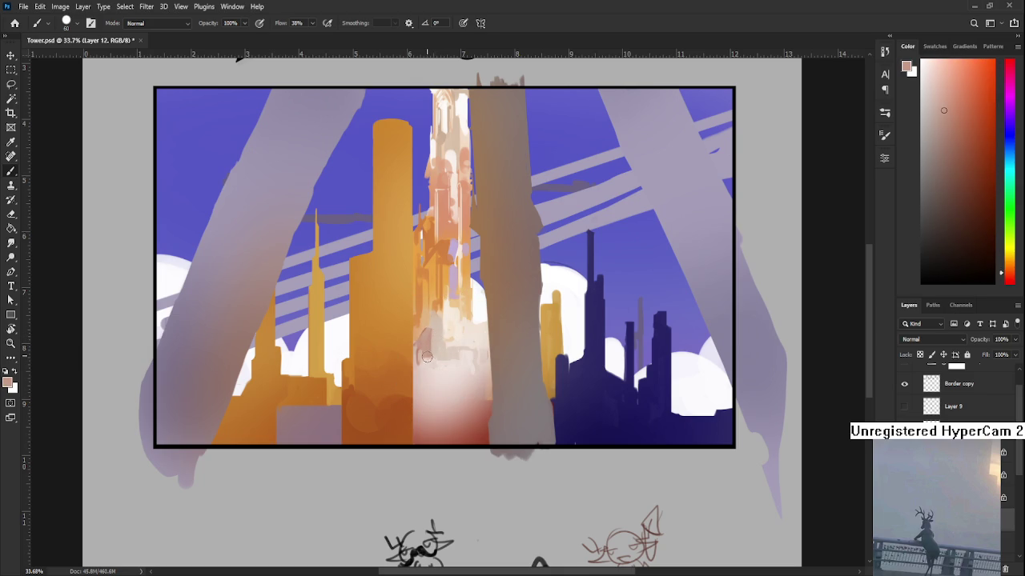
pyautogui.scroll(3, 428, 360)
pyautogui.keyDown('alt'); pyautogui.click(433, 334); pyautogui.keyUp('alt')
pyautogui.moveTo(408, 356); pyautogui.dragTo(410, 387)
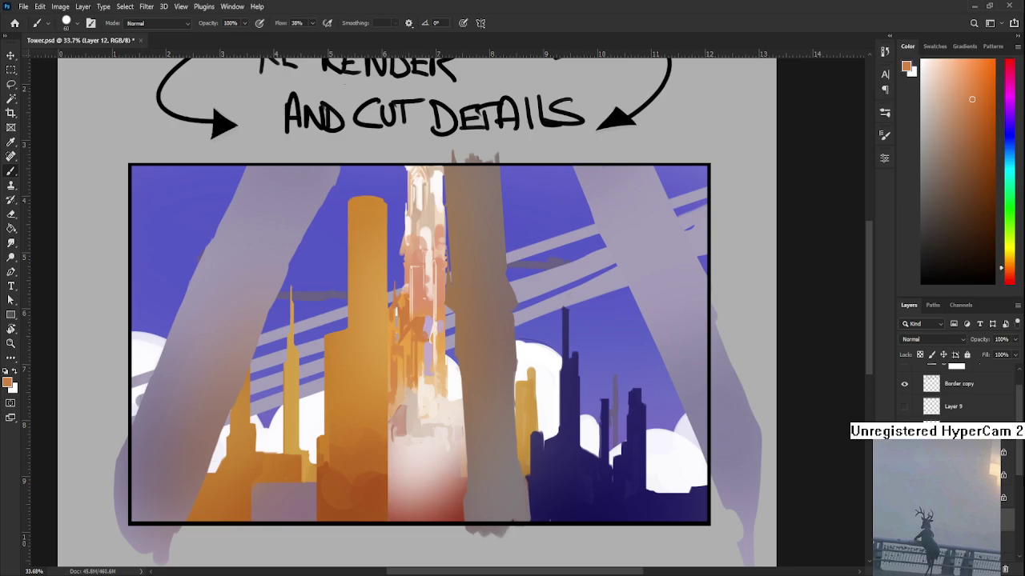
pyautogui.scroll(1, 904, 393)
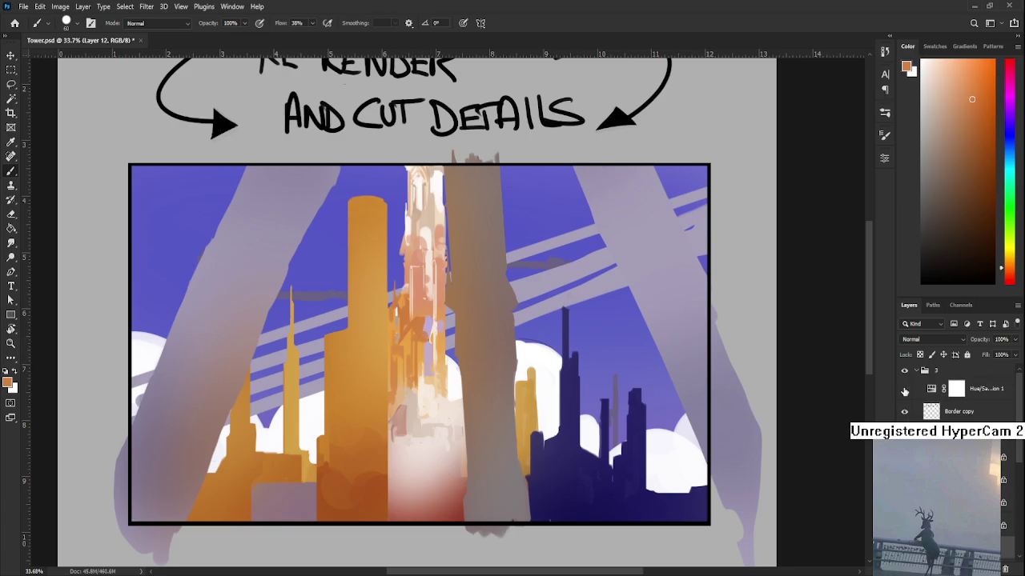
pyautogui.click(905, 389)
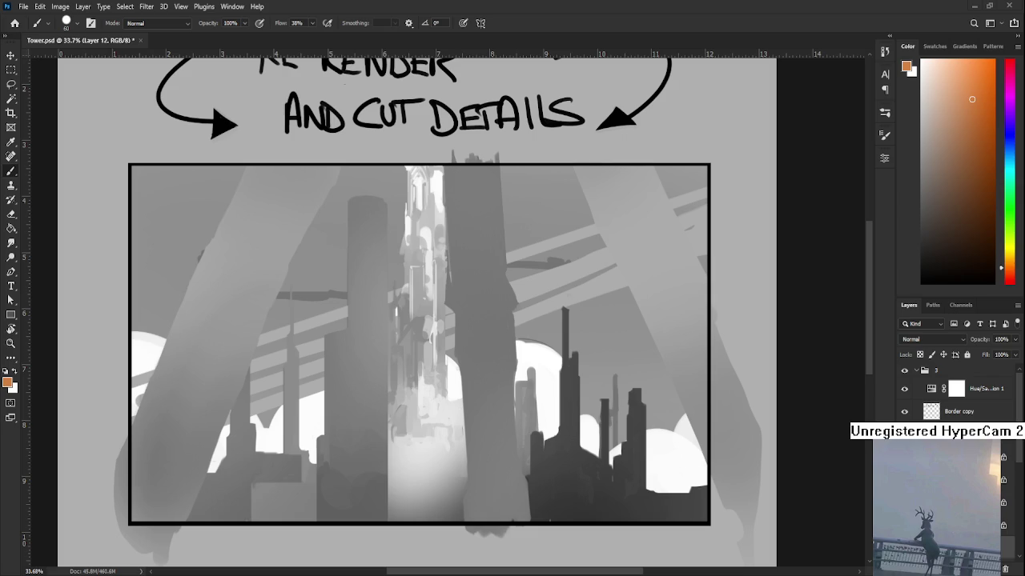
pyautogui.click(905, 388)
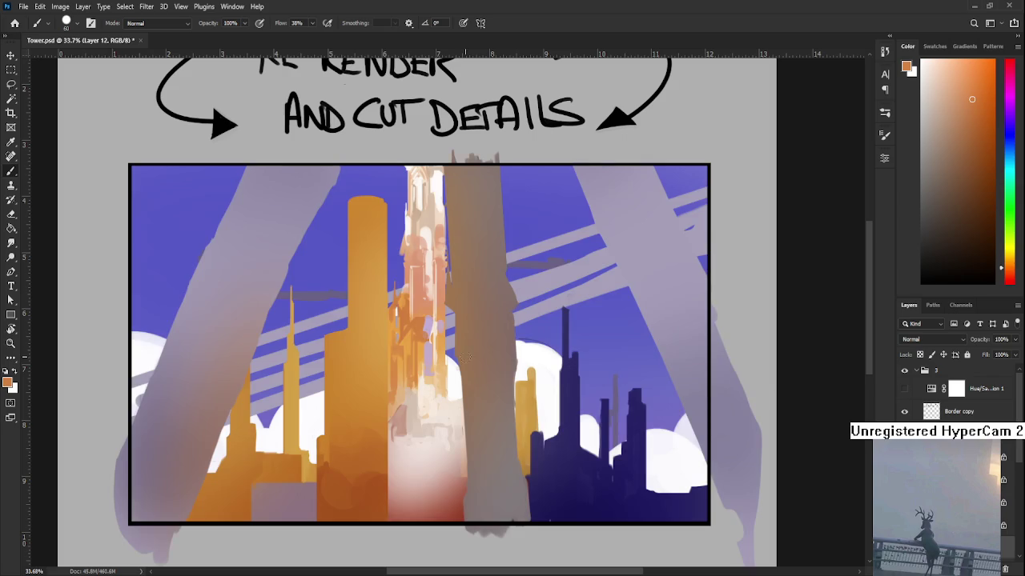
pyautogui.scroll(1, 433, 328)
pyautogui.moveTo(433, 328); pyautogui.dragTo(420, 312)
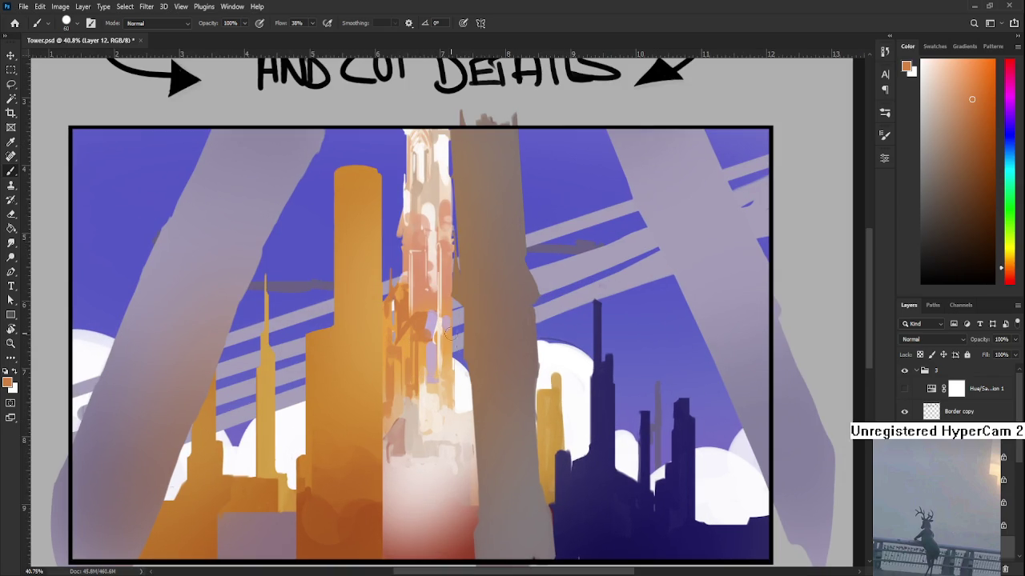
# - Draw a thin dark-brown vertical line on the tower with a smaller brush
pyautogui.click(967, 156)
pyautogui.press('[')
pyautogui.press('[')
pyautogui.press('[')
pyautogui.moveTo(393, 367); pyautogui.dragTo(393, 389)
pyautogui.moveTo(402, 353); pyautogui.dragTo(389, 382)
pyautogui.press(']')
pyautogui.press(']')
pyautogui.press(']')
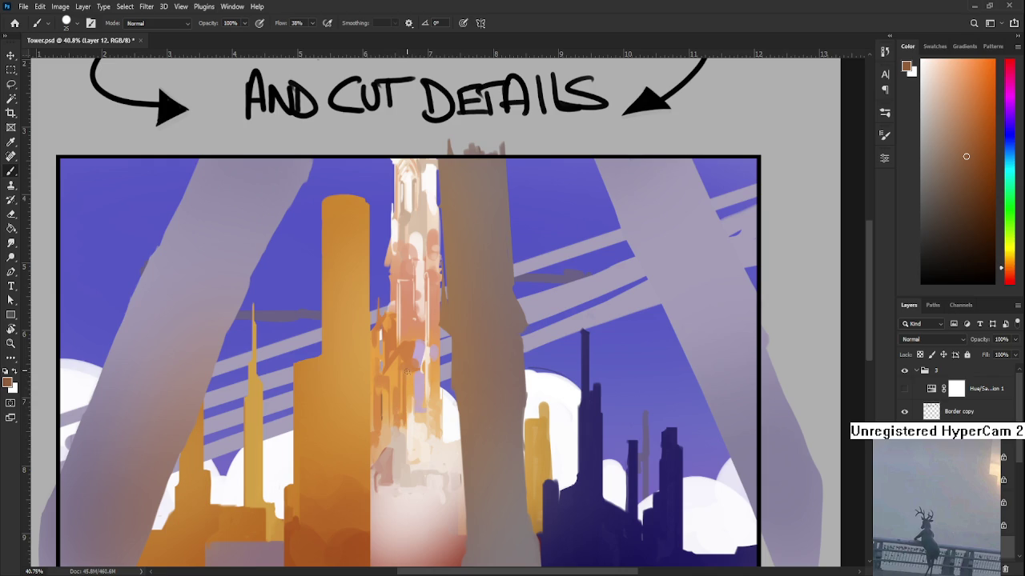
# - Sample a near-white and paint a pale highlight stroke down the tower
pyautogui.scroll(2, 417, 372)
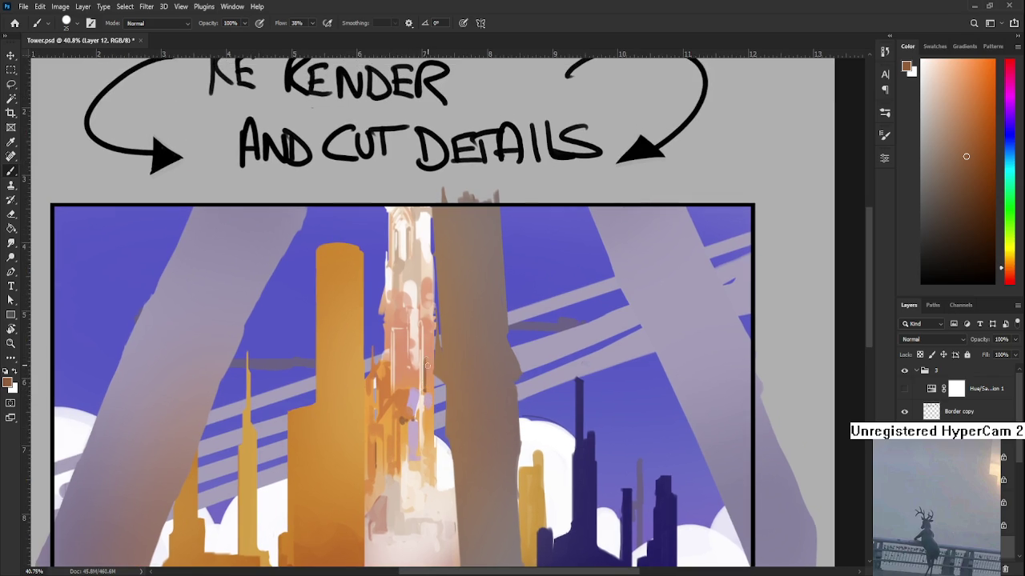
pyautogui.keyDown('alt'); pyautogui.click(429, 360); pyautogui.keyUp('alt')
pyautogui.keyDown('alt'); pyautogui.click(431, 386); pyautogui.keyUp('alt')
pyautogui.scroll(2, 420, 380)
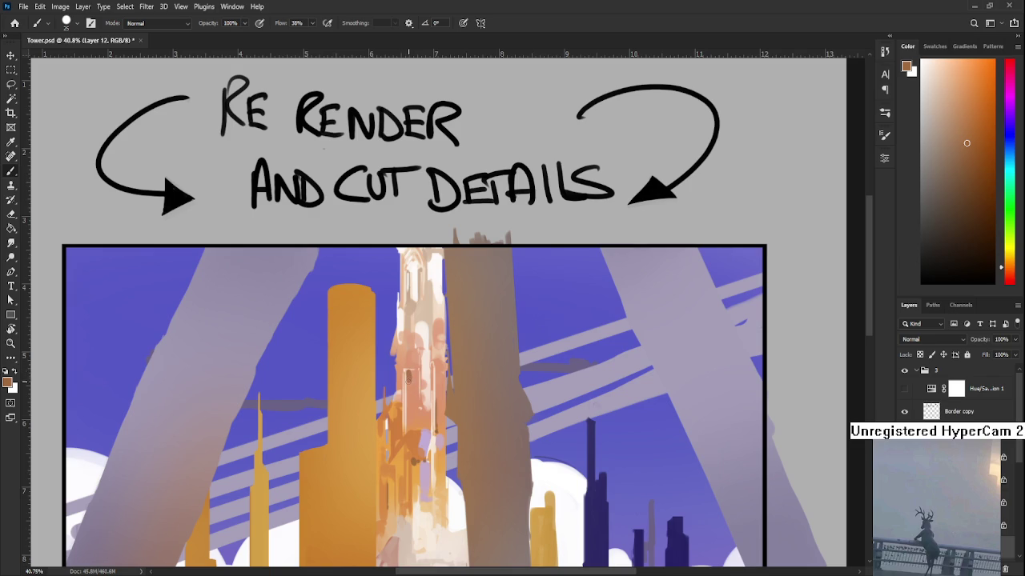
pyautogui.keyDown('alt'); pyautogui.click(410, 397); pyautogui.keyUp('alt')
pyautogui.scroll(2, 411, 373)
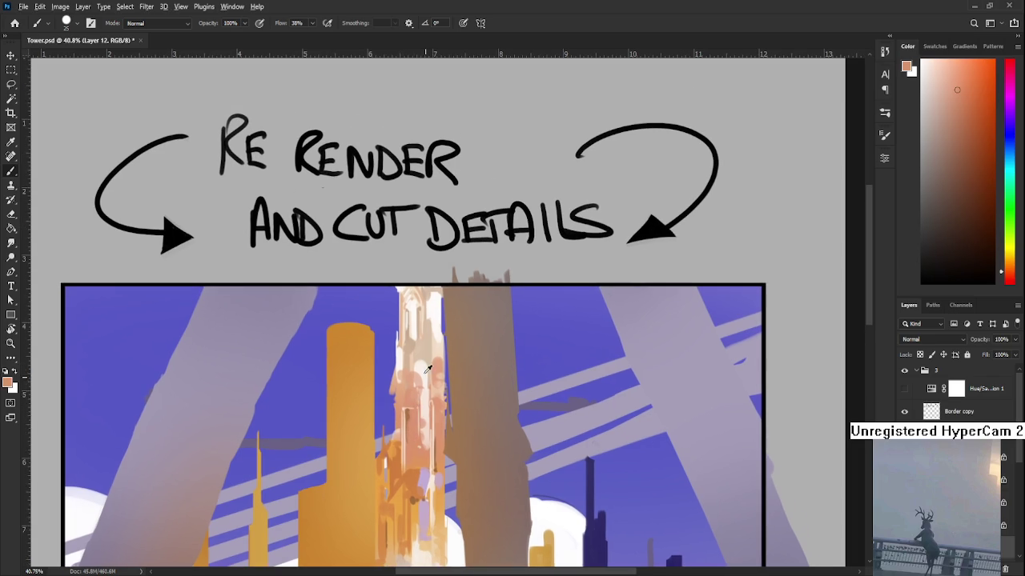
pyautogui.keyDown('alt'); pyautogui.click(418, 367); pyautogui.keyUp('alt')
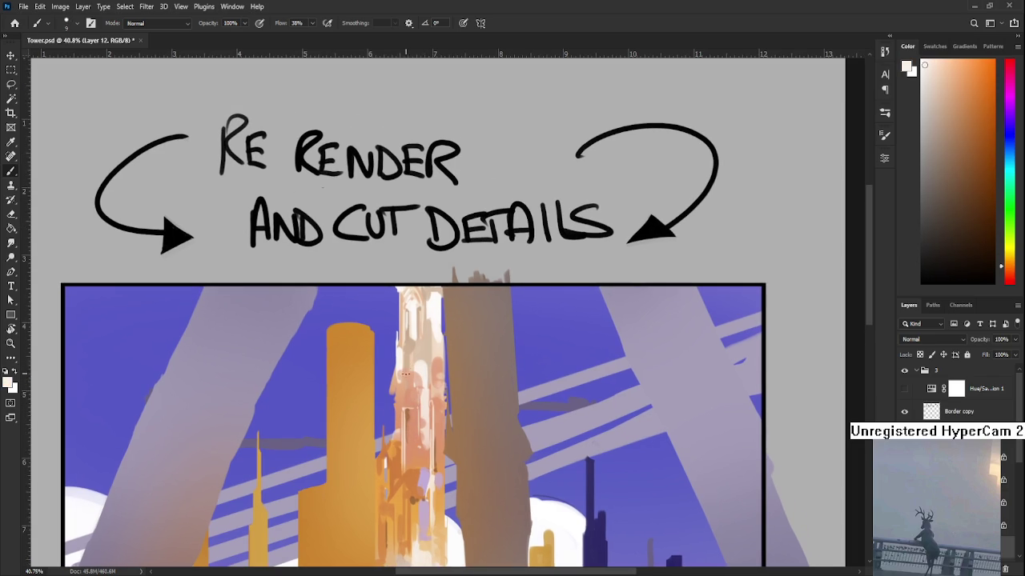
pyautogui.moveTo(404, 386); pyautogui.dragTo(405, 404)
pyautogui.press(']')
# - Pick a peach colour and bring the tower's lower part into view
pyautogui.keyDown('alt'); pyautogui.click(418, 385); pyautogui.keyUp('alt')
pyautogui.scroll(-4, 432, 376)
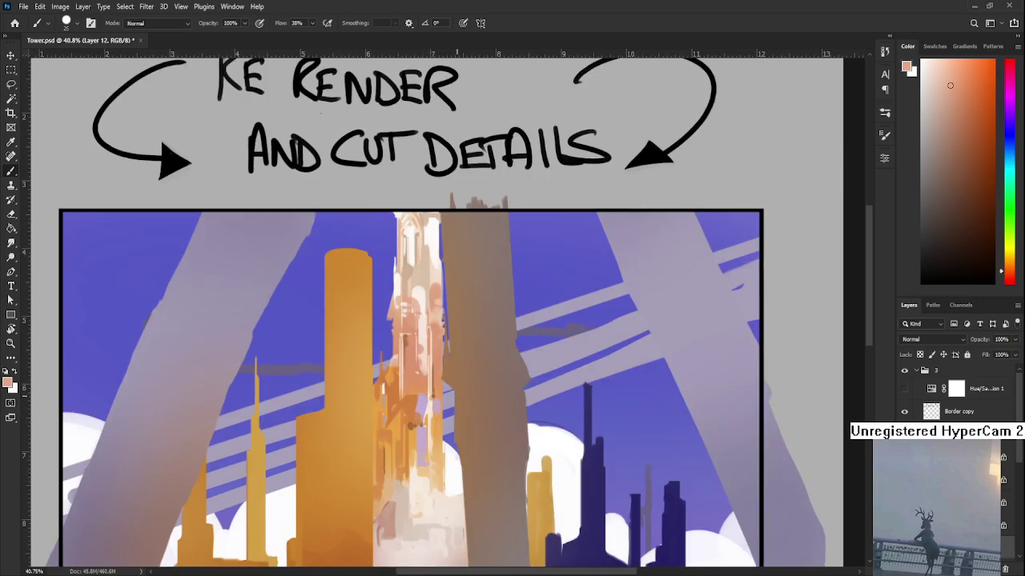
pyautogui.scroll(-3, 440, 368)
pyautogui.scroll(-3, 445, 363)
pyautogui.moveTo(444, 362); pyautogui.dragTo(439, 315)
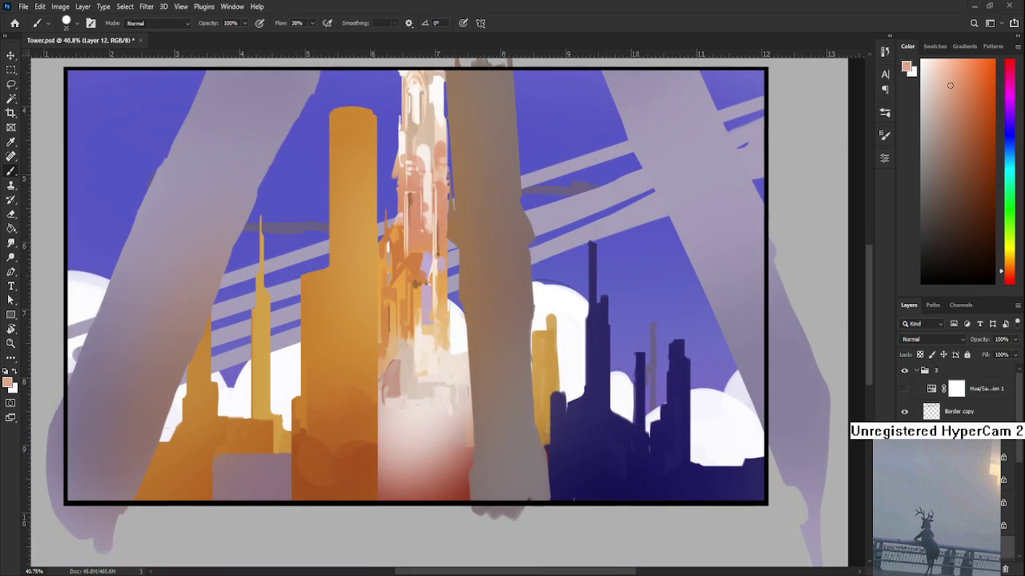
# - Sample white from the glow and make the brush much larger
pyautogui.keyDown('alt'); pyautogui.click(411, 386); pyautogui.keyUp('alt')
pyautogui.keyDown('alt'); pyautogui.click(459, 336); pyautogui.keyUp('alt')
pyautogui.moveTo(463, 332); pyautogui.dragTo(446, 350)
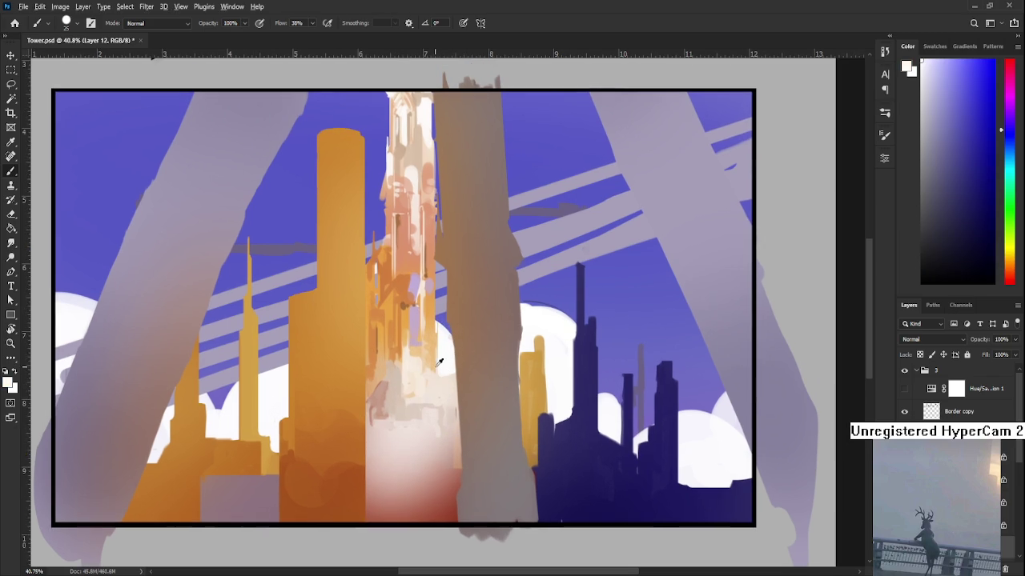
pyautogui.press(']')
pyautogui.press(']')
pyautogui.press(']')
pyautogui.keyDown('alt'); pyautogui.click(424, 410); pyautogui.keyUp('alt')
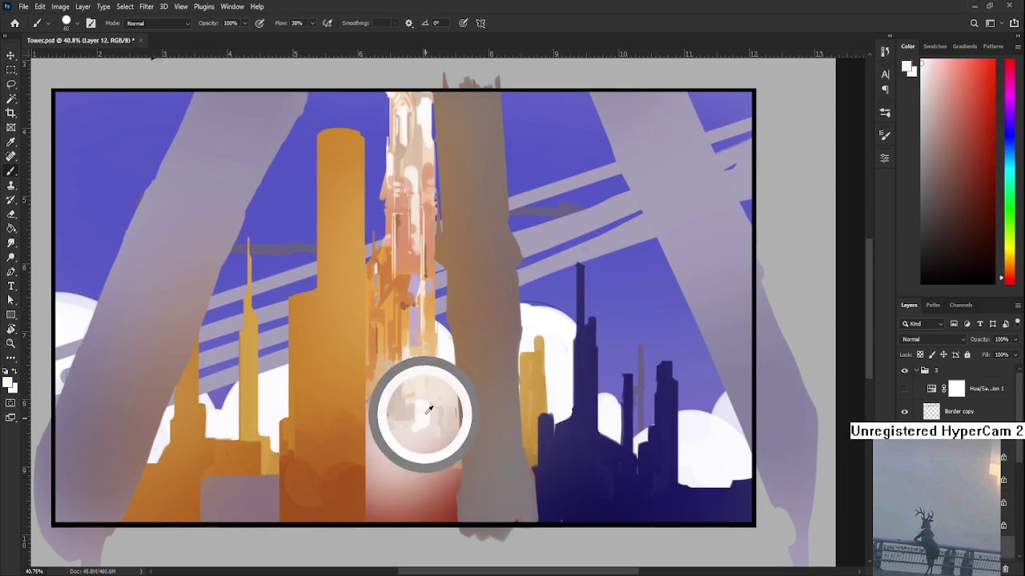
pyautogui.keyDown('alt'); pyautogui.click(429, 407); pyautogui.keyUp('alt')
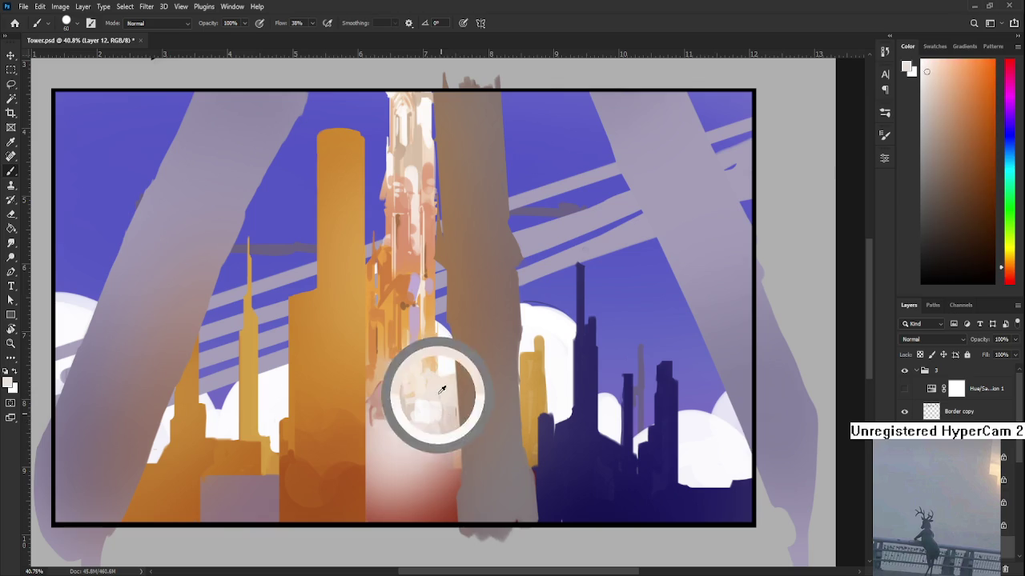
pyautogui.moveTo(444, 411); pyautogui.dragTo(461, 405)
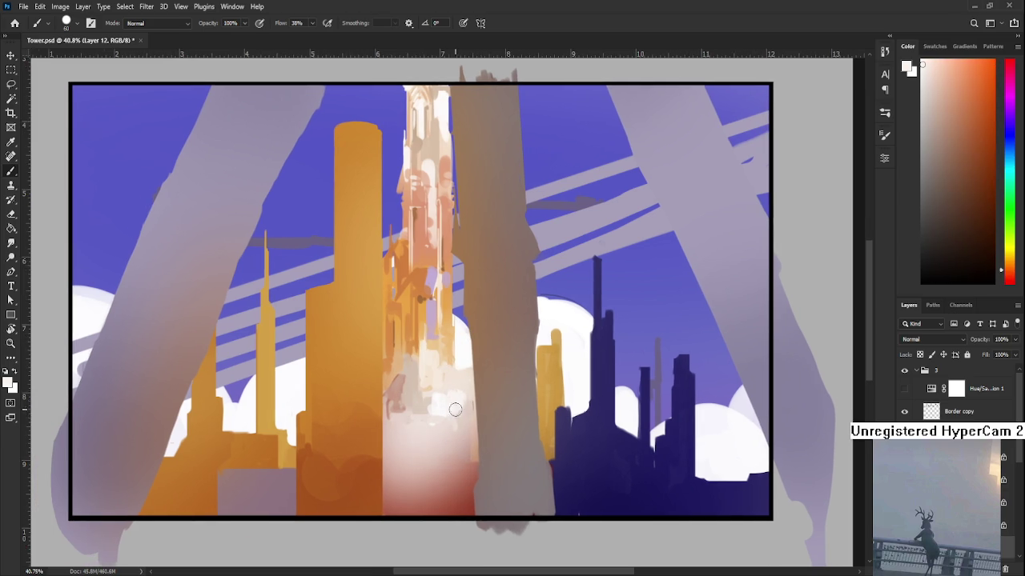
# - Sample near-white from the tower base and brush a soft glow stroke there
pyautogui.keyDown('alt'); pyautogui.click(434, 400); pyautogui.keyUp('alt')
pyautogui.keyDown('alt'); pyautogui.click(411, 435); pyautogui.keyUp('alt')
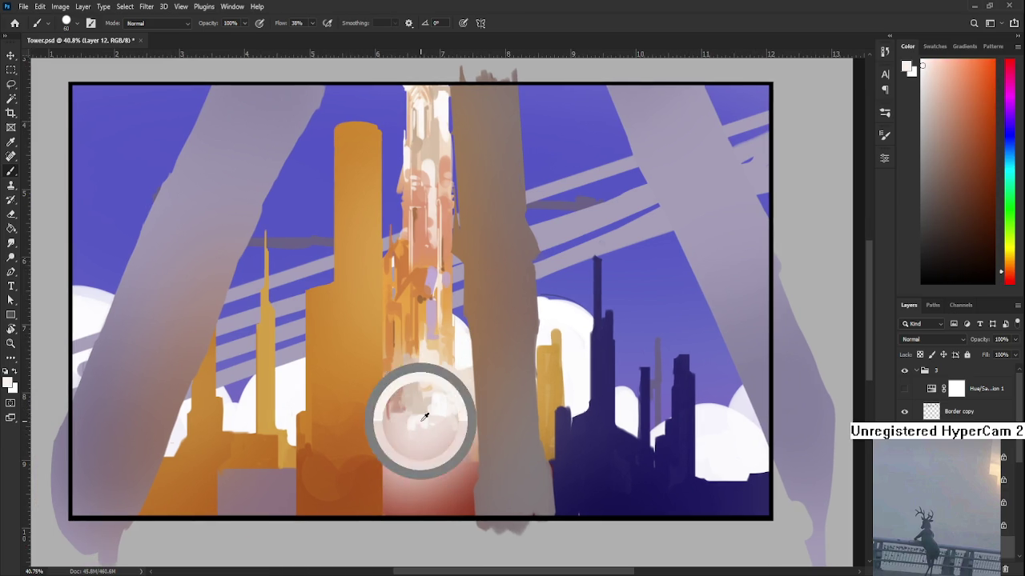
pyautogui.keyDown('alt'); pyautogui.click(419, 446); pyautogui.keyUp('alt')
pyautogui.keyDown('alt'); pyautogui.click(435, 441); pyautogui.keyUp('alt')
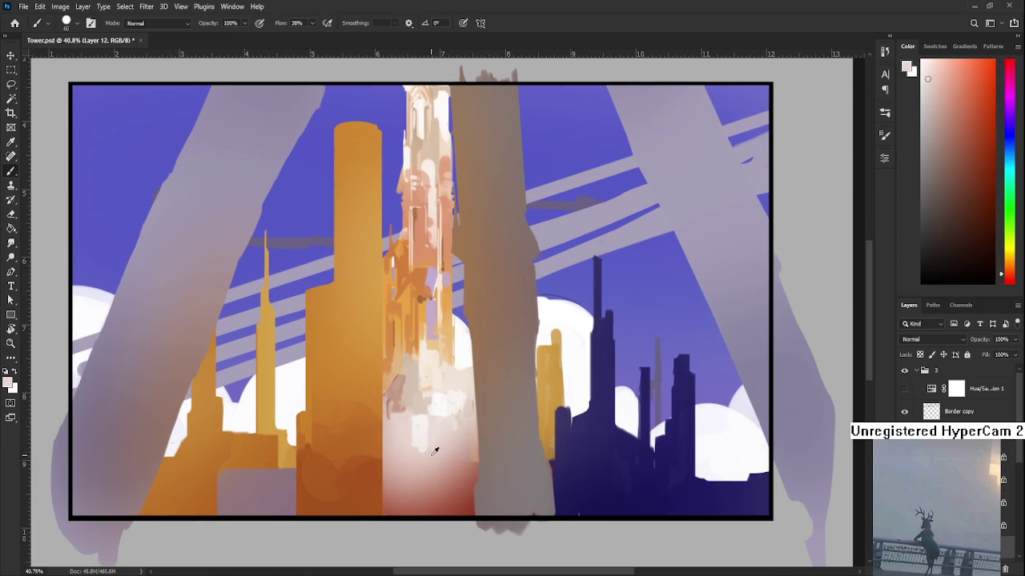
pyautogui.moveTo(435, 446); pyautogui.dragTo(426, 461)
pyautogui.keyDown('alt'); pyautogui.click(431, 445); pyautogui.keyUp('alt')
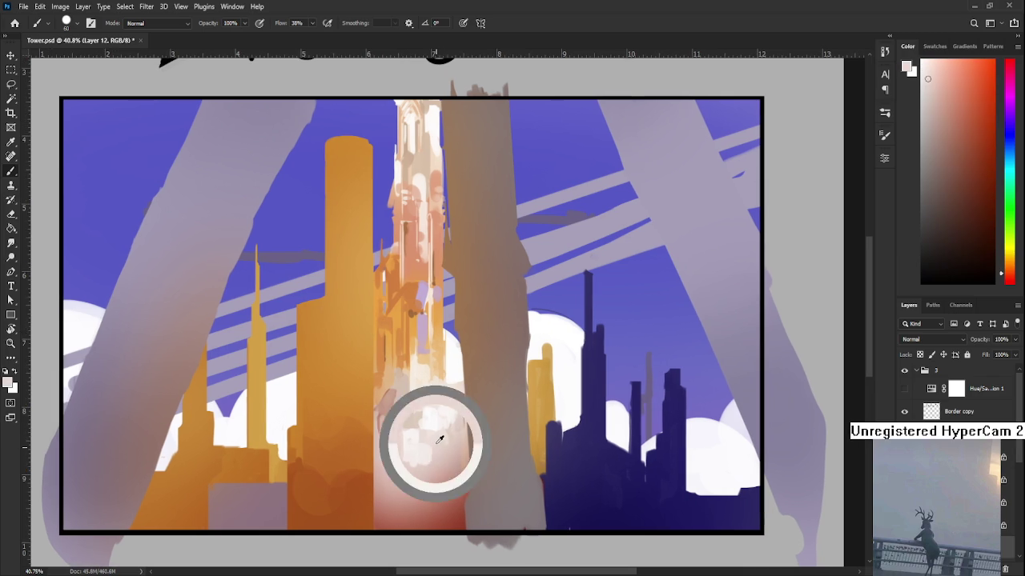
pyautogui.keyDown('alt'); pyautogui.click(428, 436); pyautogui.keyUp('alt')
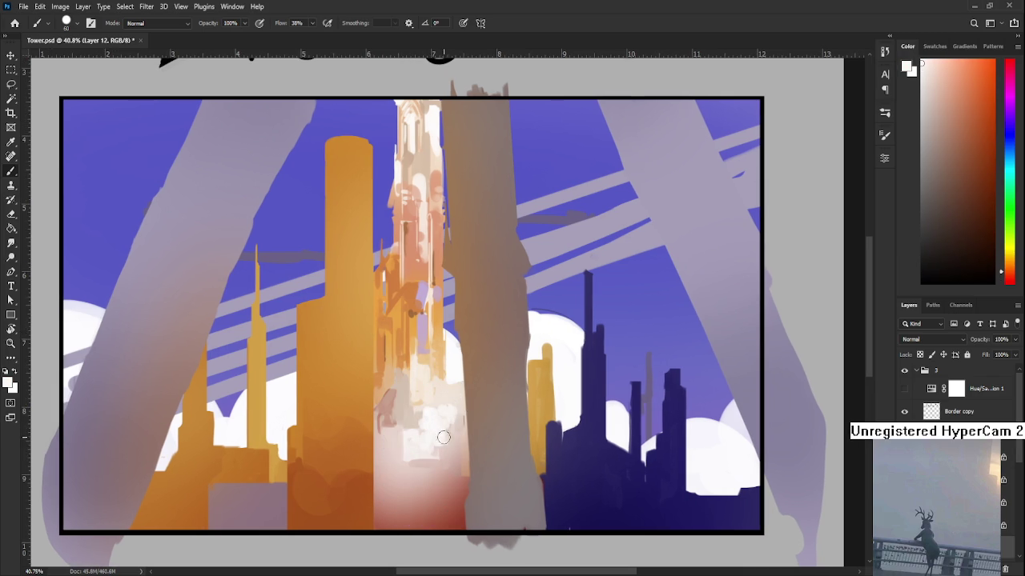
pyautogui.moveTo(455, 411); pyautogui.dragTo(456, 424)
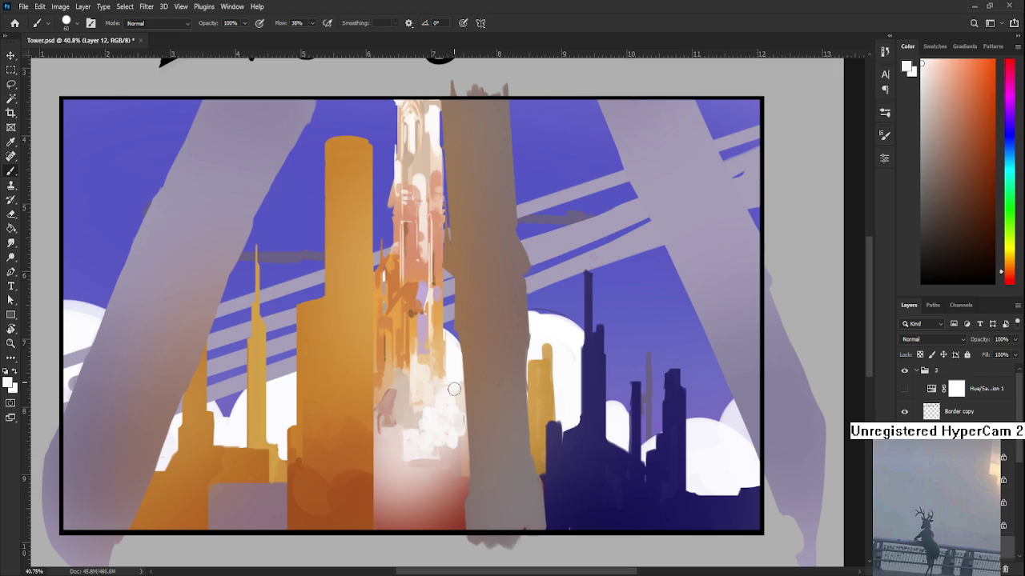
# - Sample light orange and near-white tones around the tower base
pyautogui.keyDown('alt'); pyautogui.click(445, 379); pyautogui.keyUp('alt')
pyautogui.keyDown('alt'); pyautogui.click(450, 390); pyautogui.keyUp('alt')
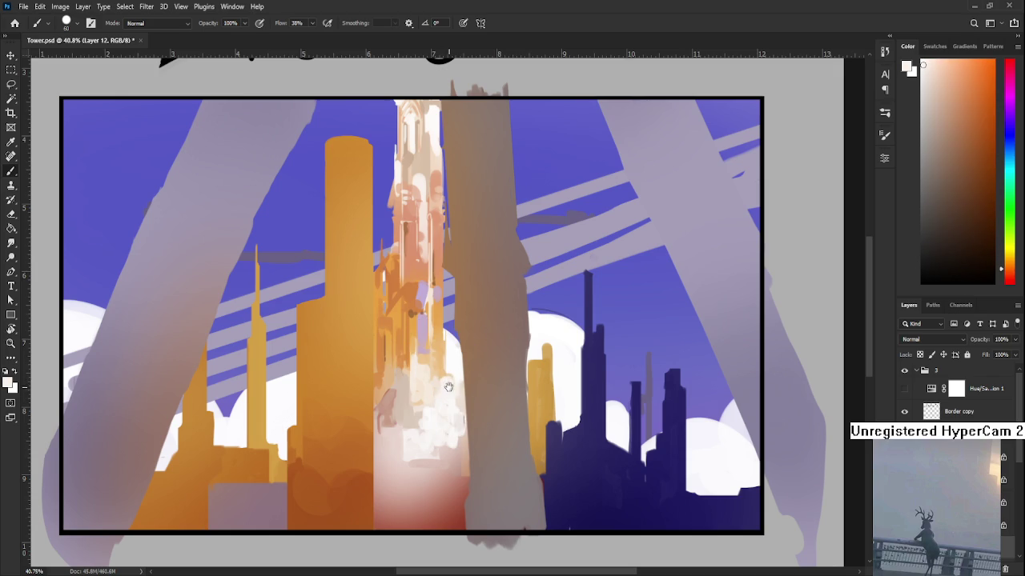
pyautogui.scroll(2, 446, 385)
pyautogui.keyDown('alt'); pyautogui.click(432, 426); pyautogui.keyUp('alt')
pyautogui.keyDown('alt'); pyautogui.click(439, 445); pyautogui.keyUp('alt')
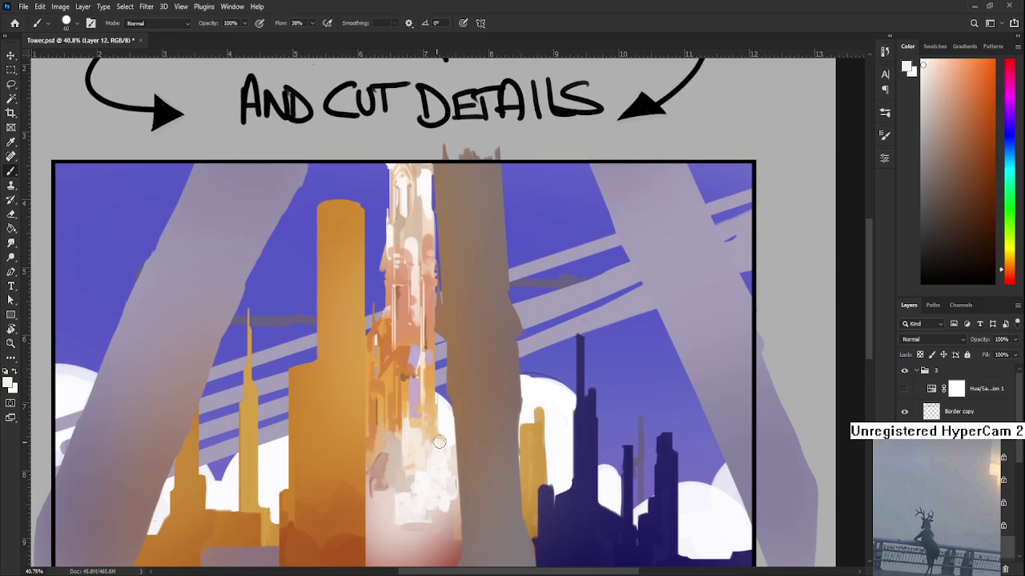
# - Sample near-white, light purple and centre tones from the tower while zooming
pyautogui.scroll(-1, 442, 445)
pyautogui.keyDown('alt'); pyautogui.click(449, 444); pyautogui.keyUp('alt')
pyautogui.scroll(2, 446, 445)
pyautogui.keyDown('alt'); pyautogui.click(419, 412); pyautogui.keyUp('alt')
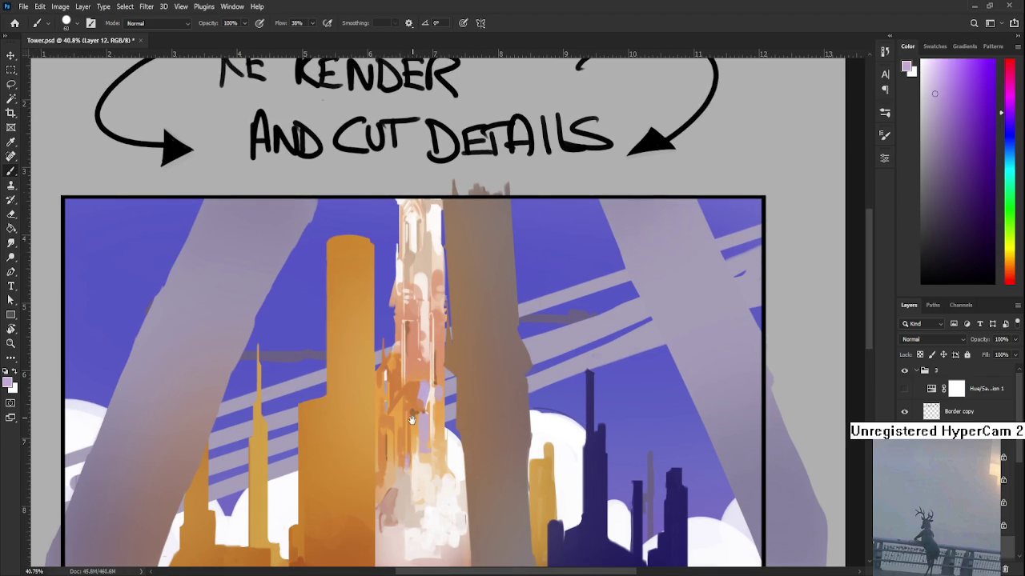
pyautogui.scroll(2, 408, 449)
pyautogui.keyDown('alt'); pyautogui.click(422, 437); pyautogui.keyUp('alt')
pyautogui.scroll(2, 405, 395)
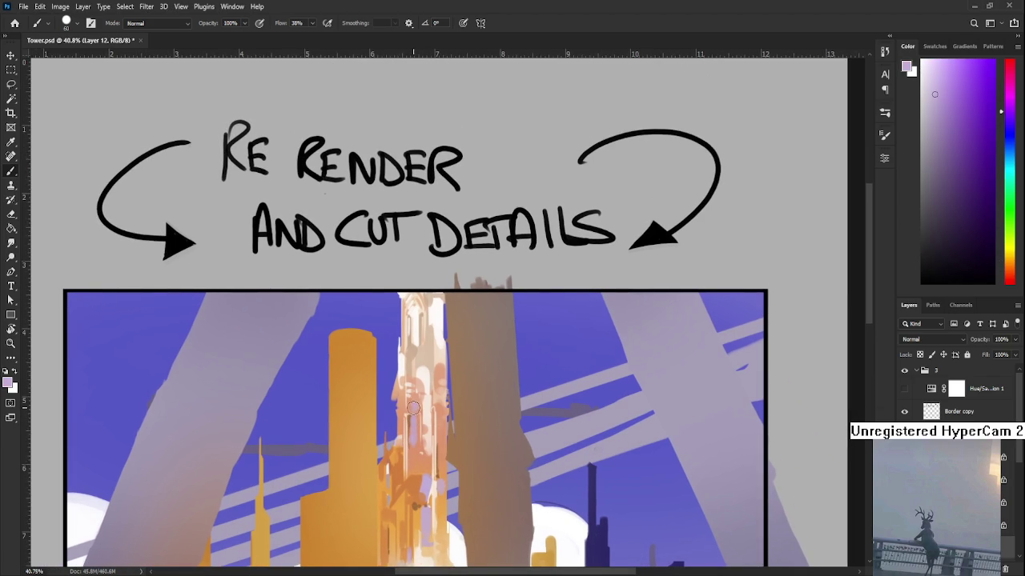
pyautogui.scroll(-1, 416, 408)
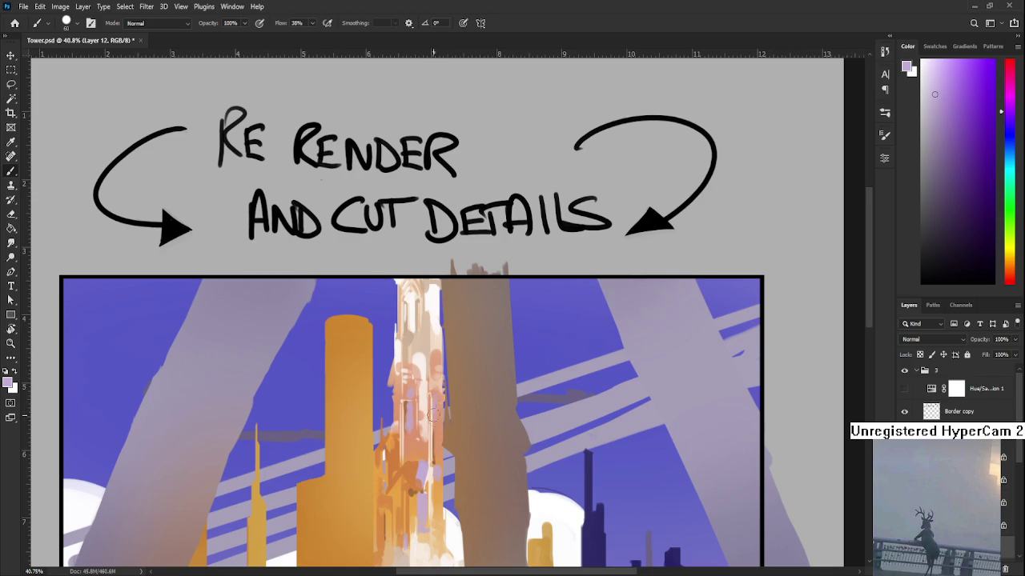
pyautogui.scroll(1, 434, 416)
pyautogui.scroll(-1, 422, 457)
pyautogui.scroll(-1, 428, 436)
pyautogui.scroll(-1, 429, 428)
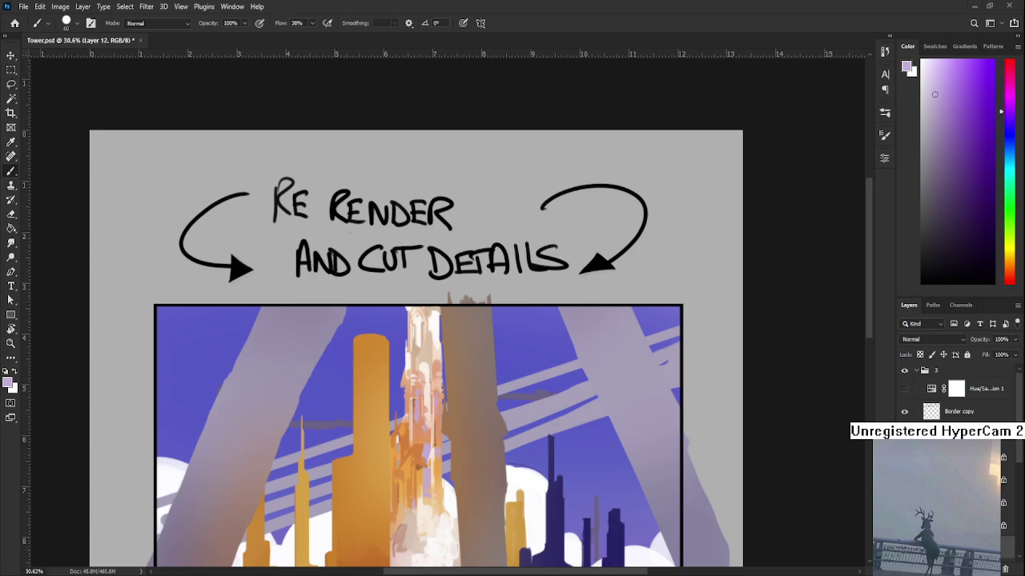
# - Settle on a light pink paint colour from near the tower base
pyautogui.scroll(2, 480, 469)
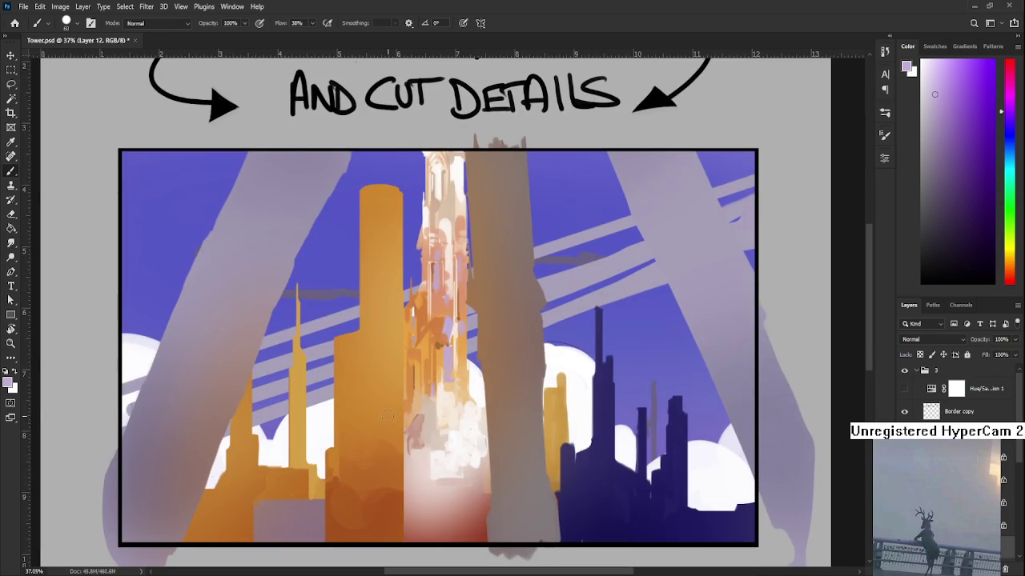
pyautogui.keyDown('alt'); pyautogui.click(428, 448); pyautogui.keyUp('alt')
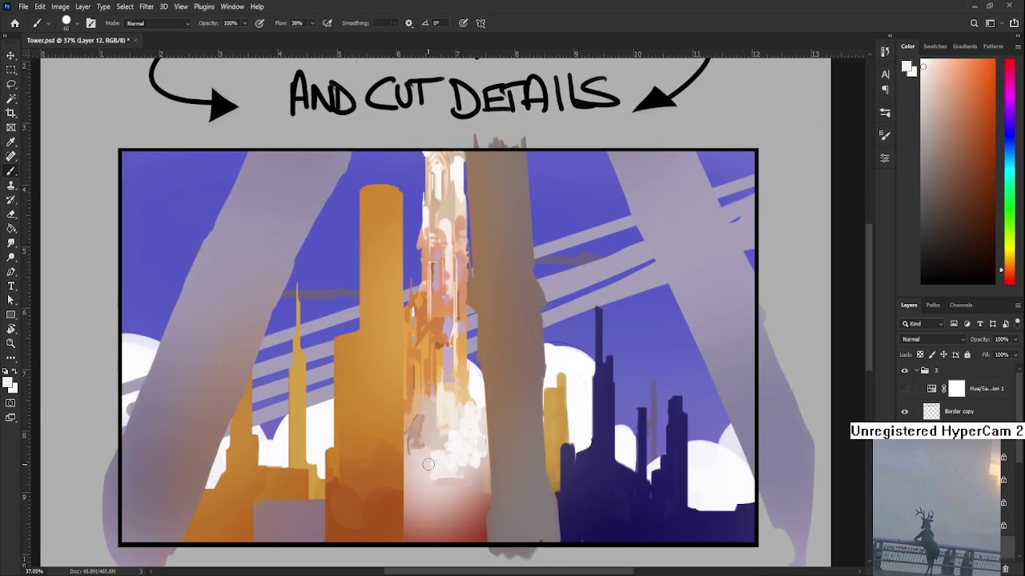
pyautogui.keyDown('alt'); pyautogui.click(422, 474); pyautogui.keyUp('alt')
pyautogui.keyDown('alt'); pyautogui.click(435, 450); pyautogui.keyUp('alt')
# - Pick up light pink and briefly toggle the Hue/Saturation layer to check values in greyscale
pyautogui.keyDown('alt'); pyautogui.click(439, 442); pyautogui.keyUp('alt')
pyautogui.moveTo(483, 389)
pyautogui.mouseDown()
pyautogui.moveTo(455, 398)
pyautogui.moveTo(488, 379)
pyautogui.mouseUp()
pyautogui.scroll(-3, 488, 378)
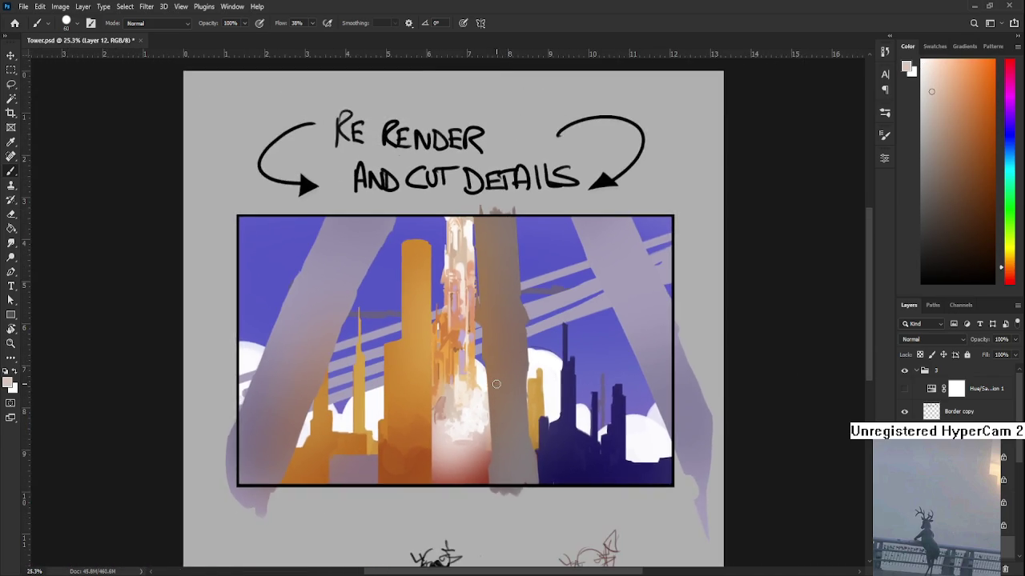
pyautogui.scroll(2, 495, 384)
pyautogui.scroll(1, 498, 411)
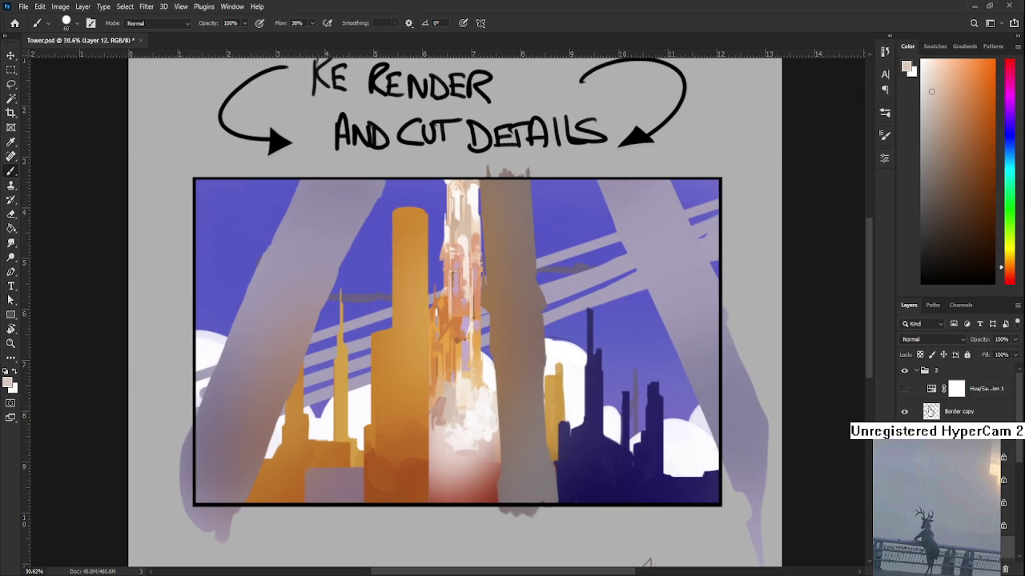
pyautogui.click(904, 391)
pyautogui.click(904, 391)
pyautogui.scroll(3, 448, 345)
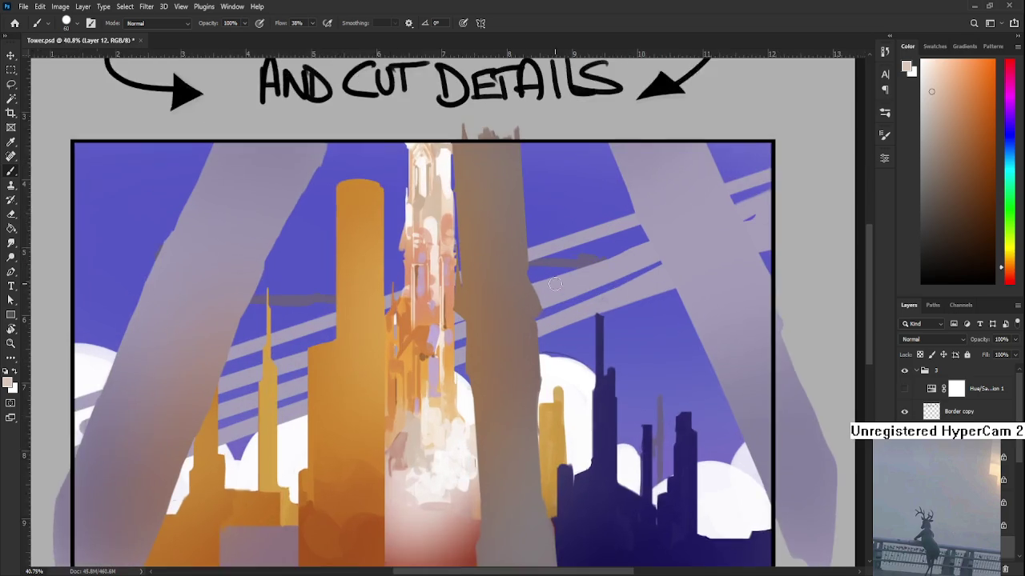
# - Sample orange and brush darker shading onto the left side of the central tower
pyautogui.keyDown('alt'); pyautogui.click(469, 347); pyautogui.keyUp('alt')
pyautogui.moveTo(410, 364); pyautogui.dragTo(410, 365)
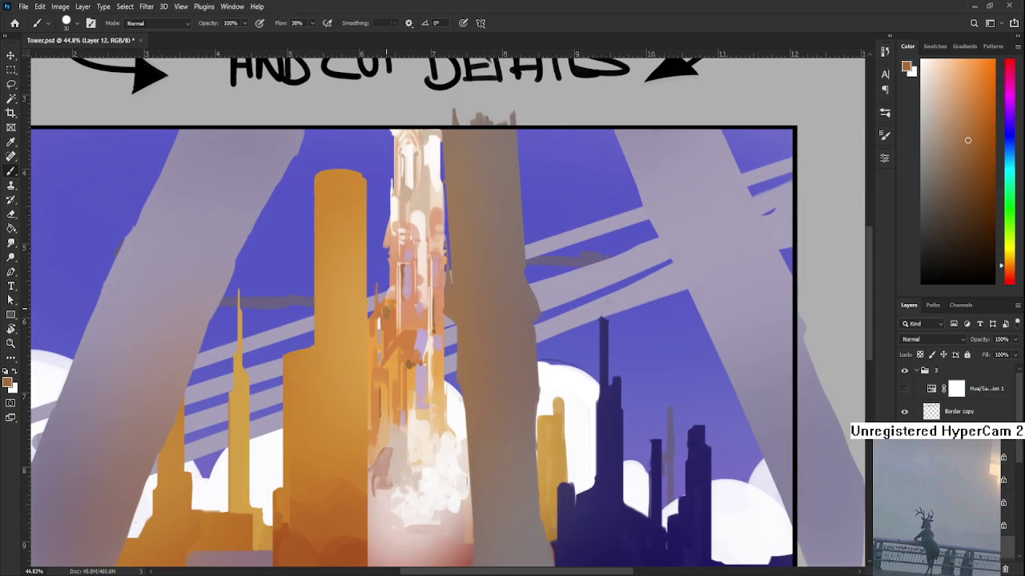
pyautogui.moveTo(387, 309); pyautogui.dragTo(385, 314)
pyautogui.scroll(-1, 385, 324)
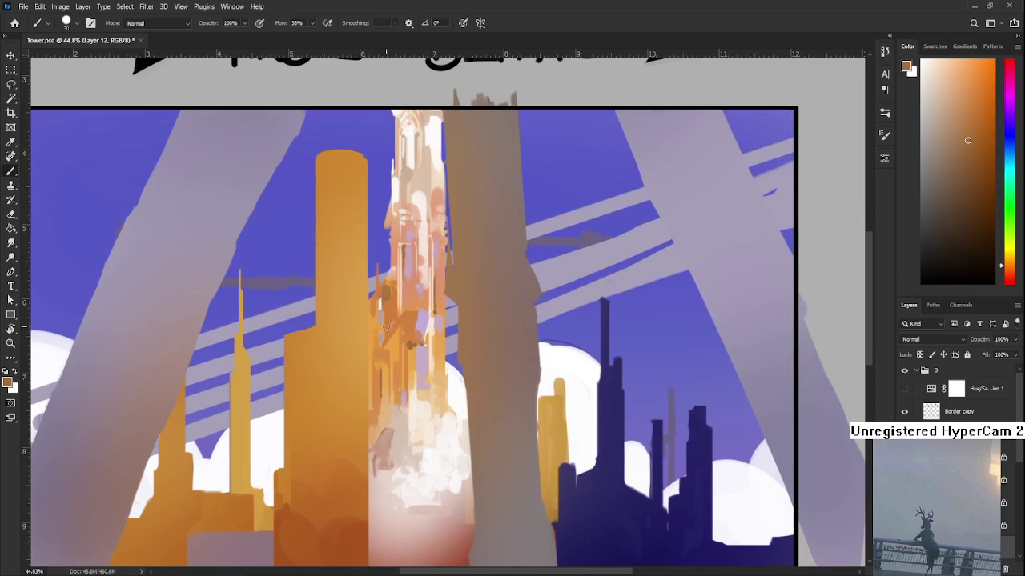
pyautogui.scroll(4, 385, 332)
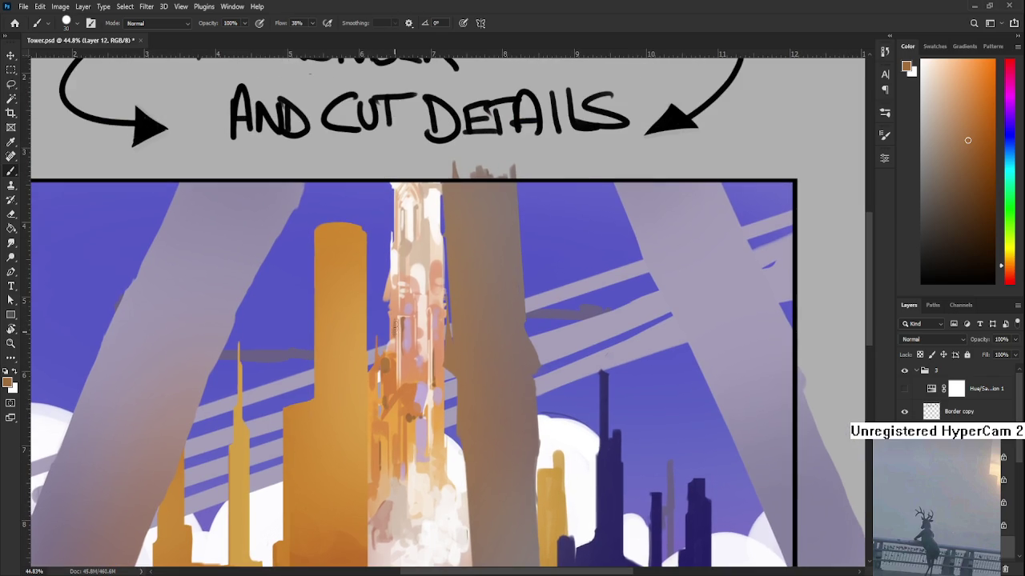
pyautogui.scroll(5, 396, 324)
pyautogui.keyDown('alt'); pyautogui.click(398, 324); pyautogui.keyUp('alt')
pyautogui.keyDown('alt'); pyautogui.click(397, 314); pyautogui.keyUp('alt')
pyautogui.moveTo(413, 334); pyautogui.dragTo(415, 299)
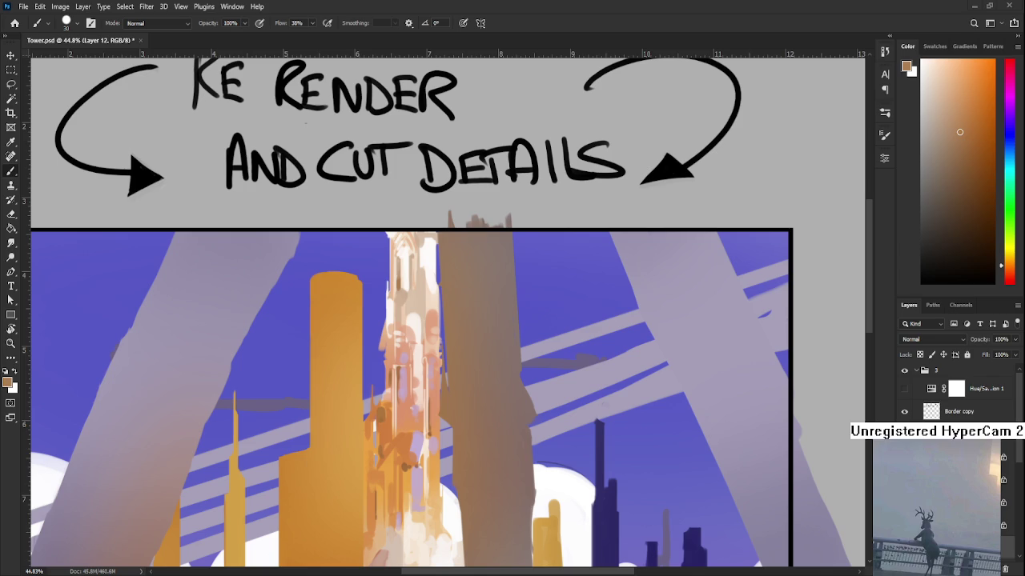
# - Sample orange and near-white tones from the tower while reframing the view
pyautogui.scroll(-1, 409, 318)
pyautogui.scroll(-1, 412, 352)
pyautogui.scroll(-1, 538, 294)
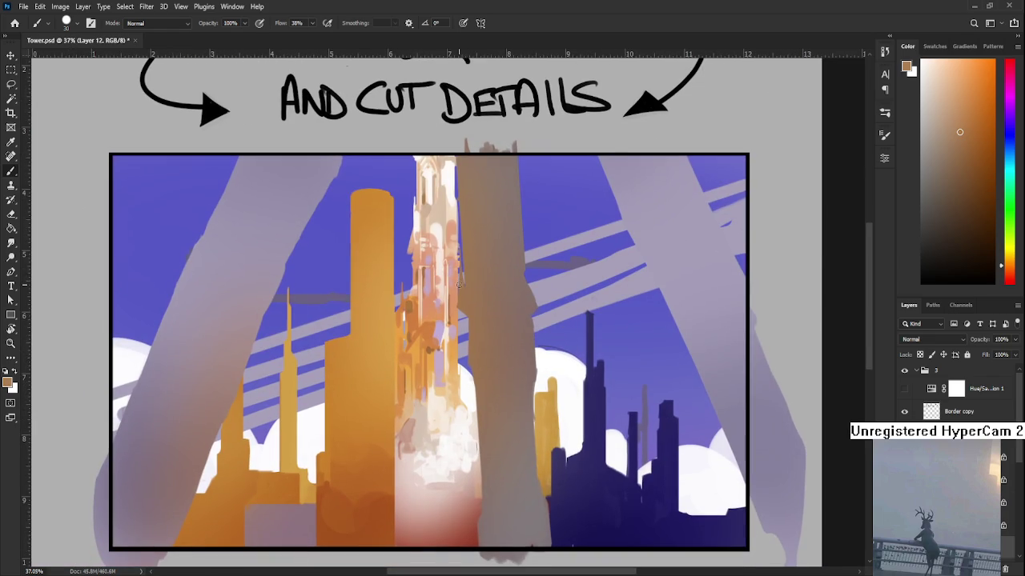
pyautogui.scroll(1, 400, 370)
pyautogui.keyDown('alt'); pyautogui.click(380, 367); pyautogui.keyUp('alt')
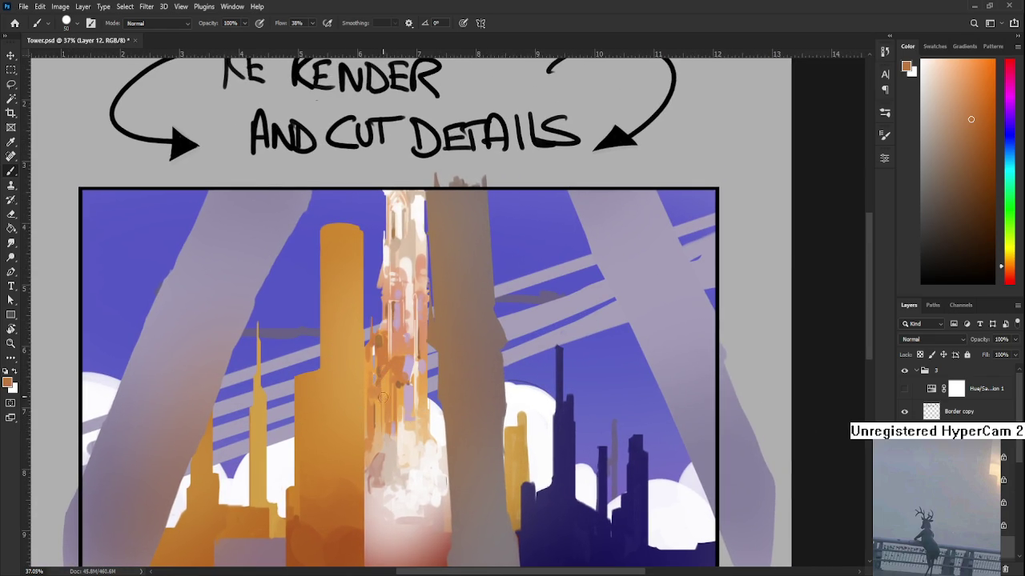
pyautogui.keyDown('alt'); pyautogui.click(404, 424); pyautogui.keyUp('alt')
pyautogui.moveTo(390, 414); pyautogui.dragTo(382, 385)
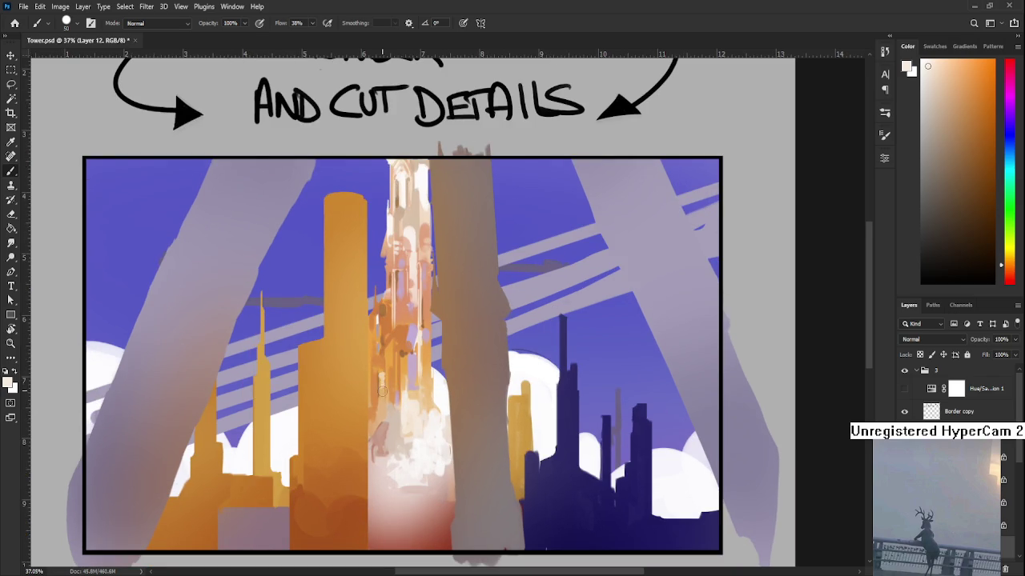
pyautogui.scroll(1, 388, 383)
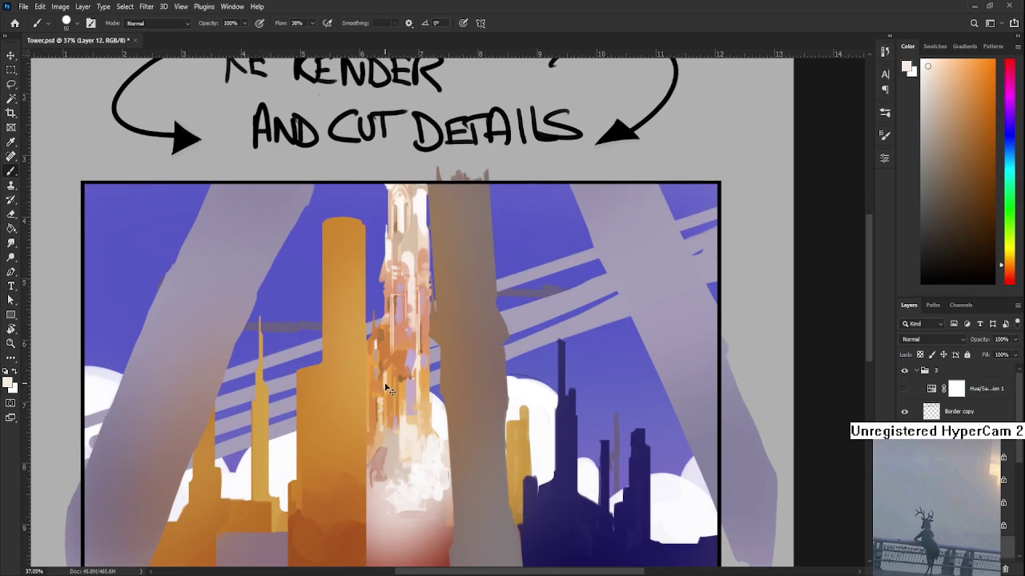
pyautogui.keyDown('alt'); pyautogui.click(387, 382); pyautogui.keyUp('alt')
pyautogui.moveTo(388, 382); pyautogui.dragTo(400, 408)
pyautogui.scroll(-2, 400, 408)
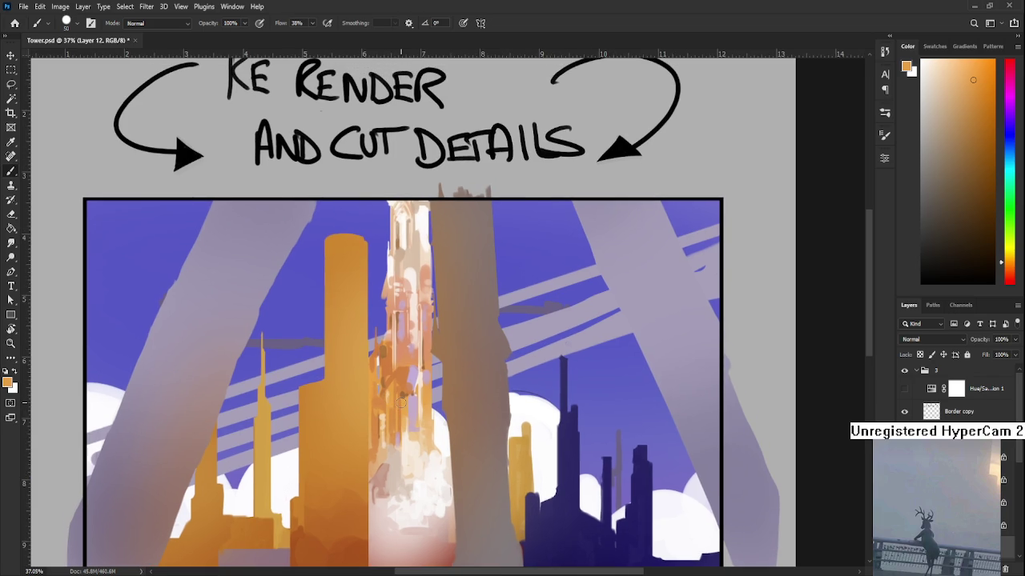
pyautogui.scroll(-2, 408, 404)
pyautogui.scroll(-2, 424, 400)
pyautogui.scroll(-1, 443, 394)
pyautogui.scroll(-2, 443, 394)
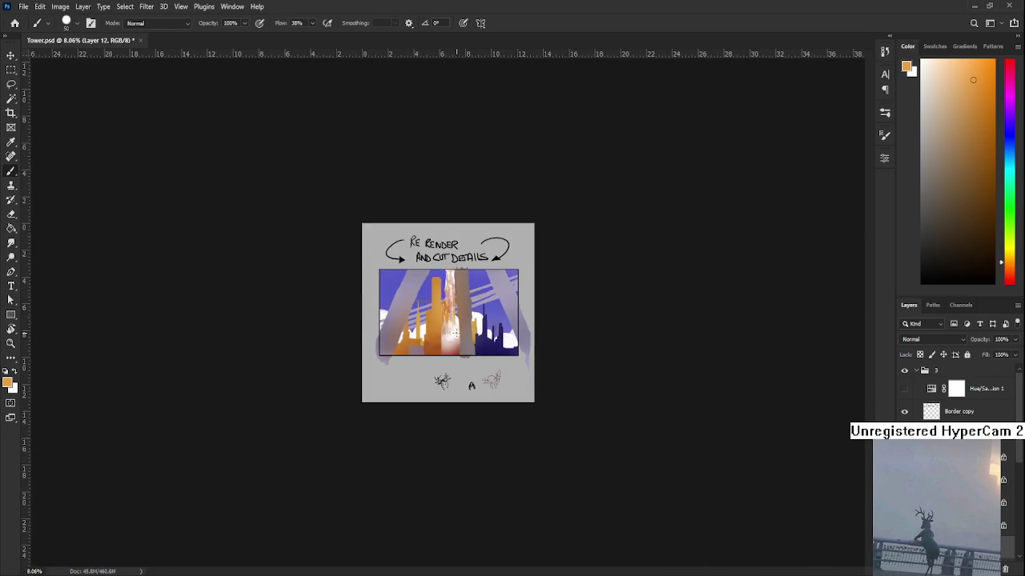
# - Toggle the orange tower layer's visibility to identify it, then select Layer 18
pyautogui.scroll(3, 448, 376)
pyautogui.scroll(1, 456, 344)
pyautogui.scroll(1, 470, 311)
pyautogui.moveTo(470, 312); pyautogui.dragTo(447, 367)
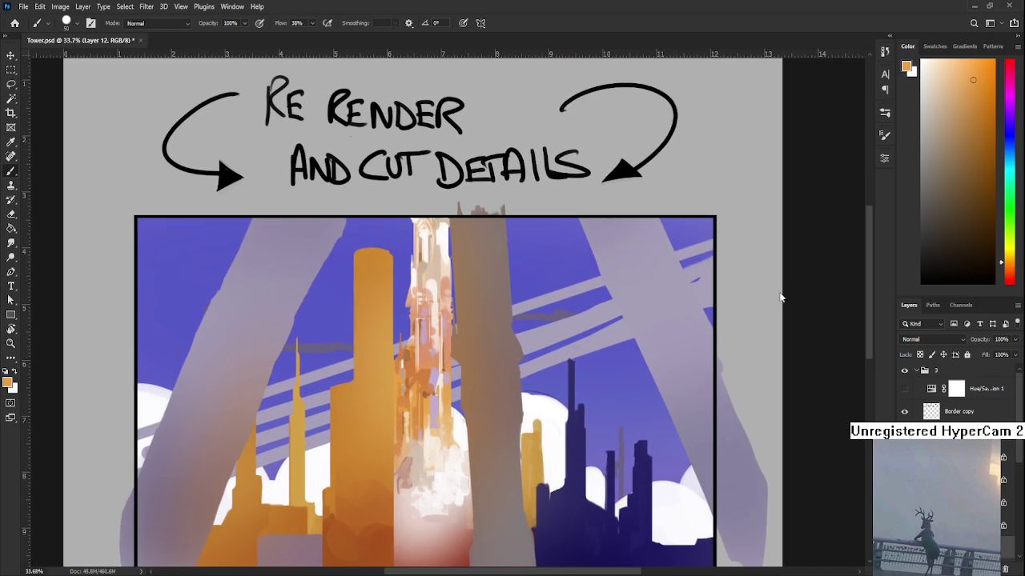
pyautogui.scroll(-1, 952, 392)
pyautogui.click(904, 450)
pyautogui.click(905, 451)
pyautogui.click(904, 451)
pyautogui.click(905, 451)
pyautogui.click(905, 451)
pyautogui.click(905, 451)
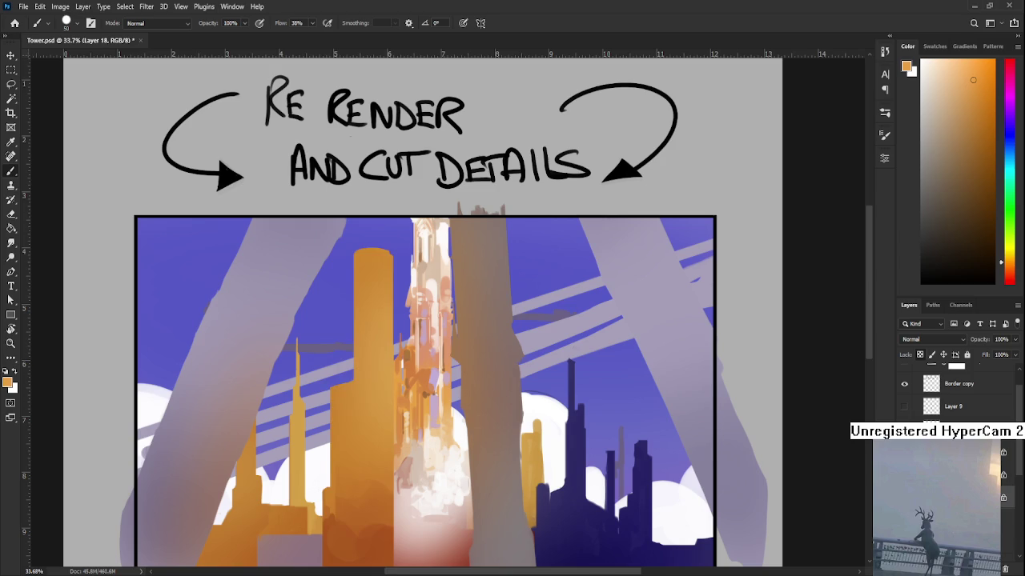
pyautogui.moveTo(664, 347); pyautogui.dragTo(716, 311)
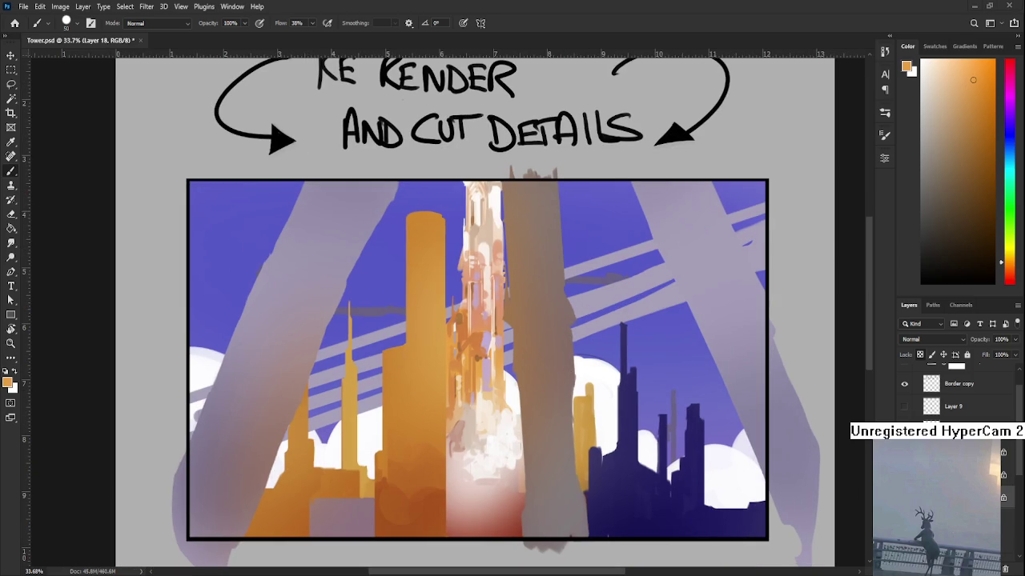
# - Sample dark brown, recentre on the title, then sample a warm orange from the tower
pyautogui.keyDown('alt'); pyautogui.click(417, 504); pyautogui.keyUp('alt')
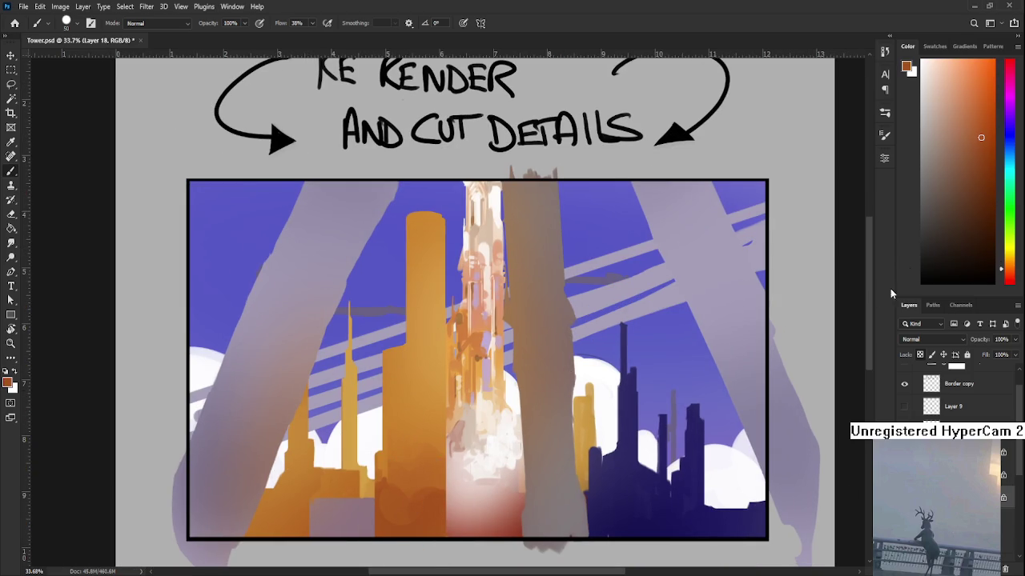
pyautogui.moveTo(389, 426); pyautogui.dragTo(360, 449)
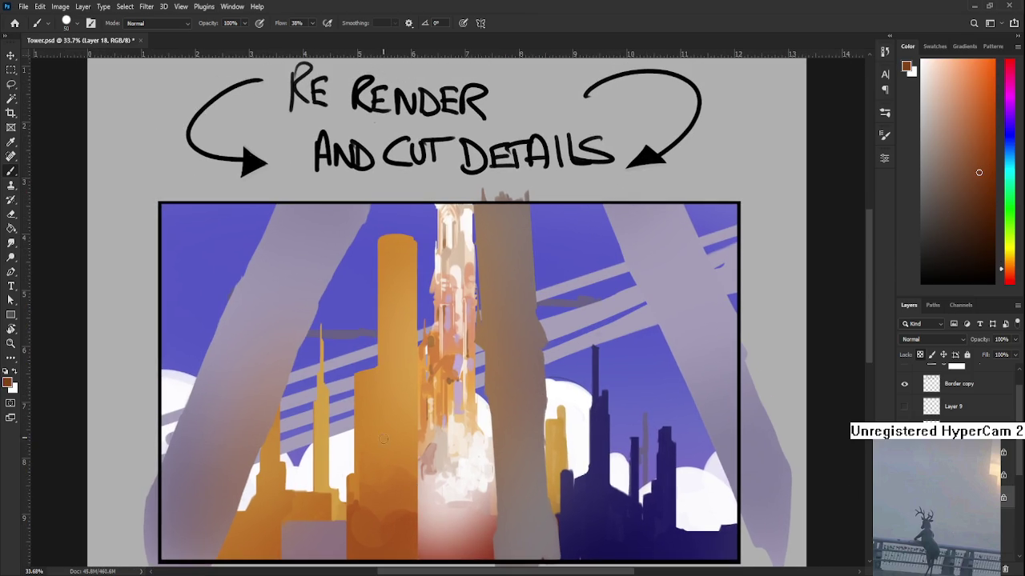
pyautogui.moveTo(411, 280); pyautogui.dragTo(402, 360)
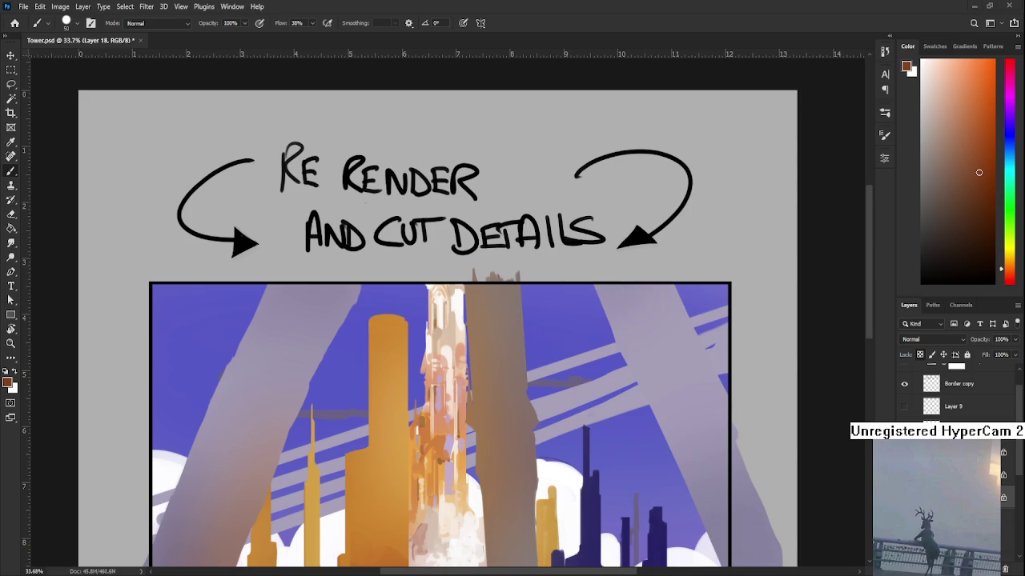
pyautogui.scroll(2, 389, 351)
pyautogui.keyDown('alt'); pyautogui.click(389, 351); pyautogui.keyUp('alt')
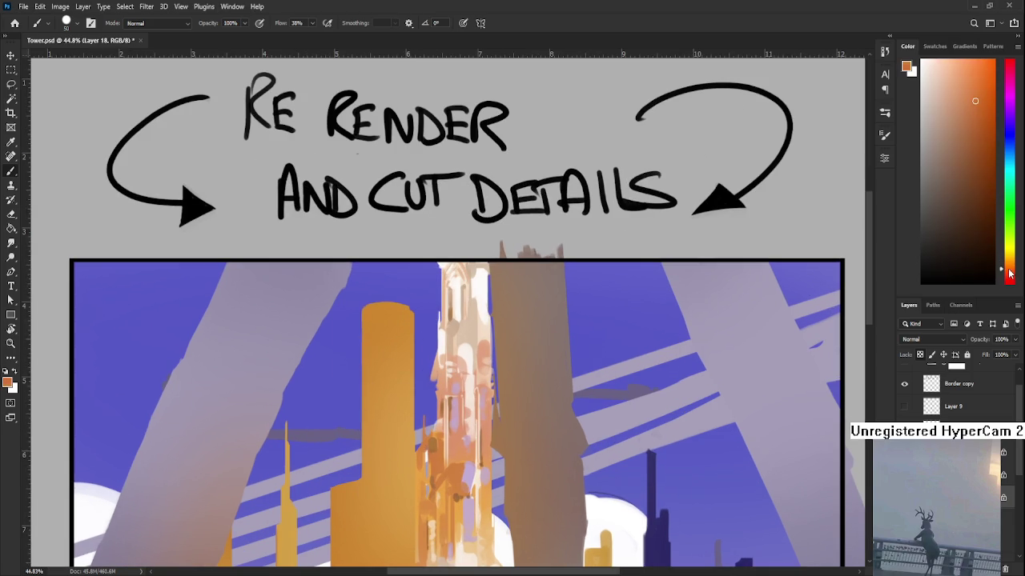
# - Mix a darker red, stroke it down the orange tower, then paint orange over most of it
pyautogui.click(977, 127)
pyautogui.click(1010, 275)
pyautogui.click(1011, 278)
pyautogui.click(977, 141)
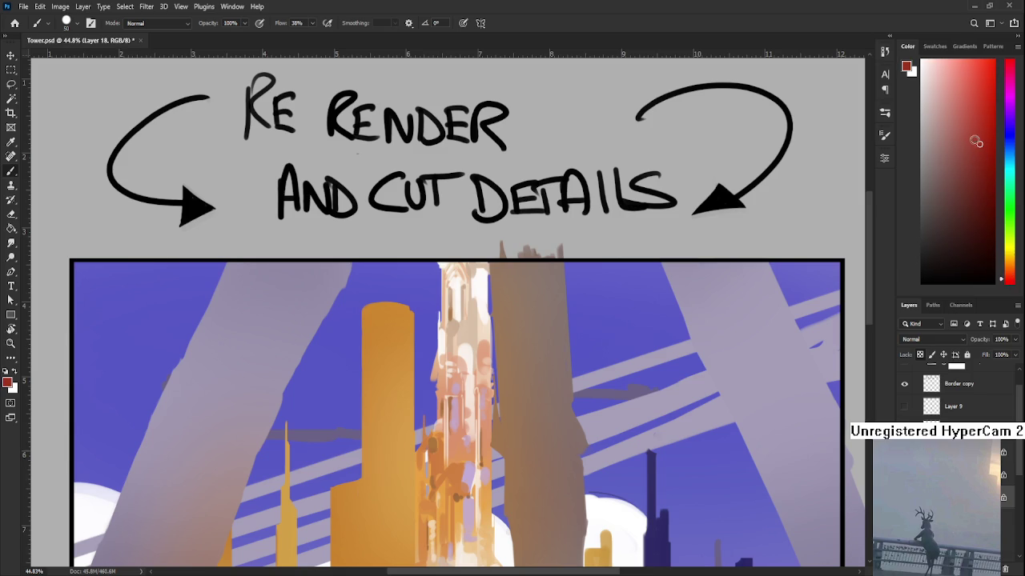
pyautogui.moveTo(396, 360); pyautogui.dragTo(395, 303)
pyautogui.keyDown('alt'); pyautogui.click(392, 348); pyautogui.keyUp('alt')
pyautogui.moveTo(393, 348); pyautogui.dragTo(396, 322)
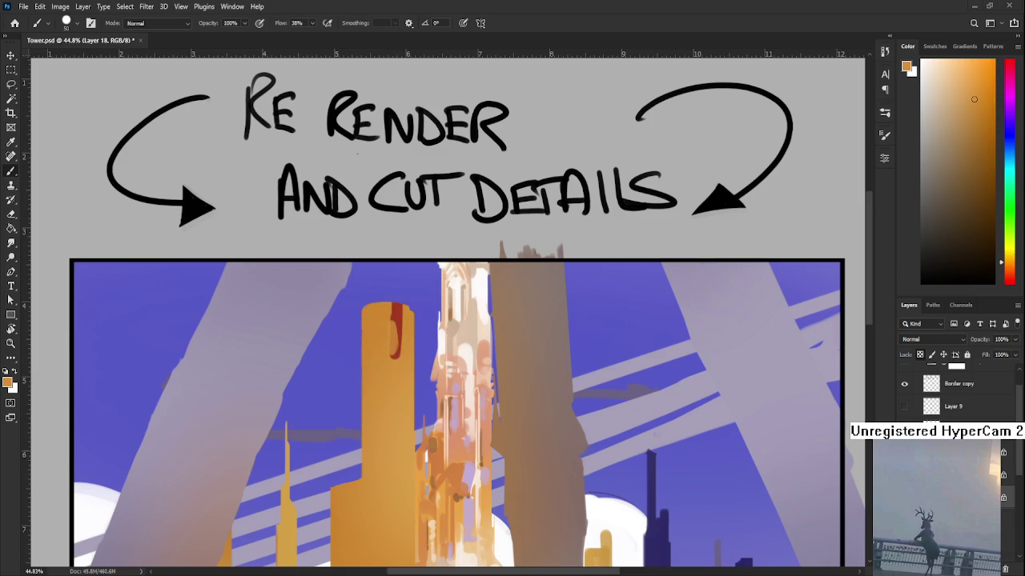
# - Check values in greyscale, then darken the red patch at the tower's top
pyautogui.scroll(2, 953, 392)
pyautogui.click(905, 389)
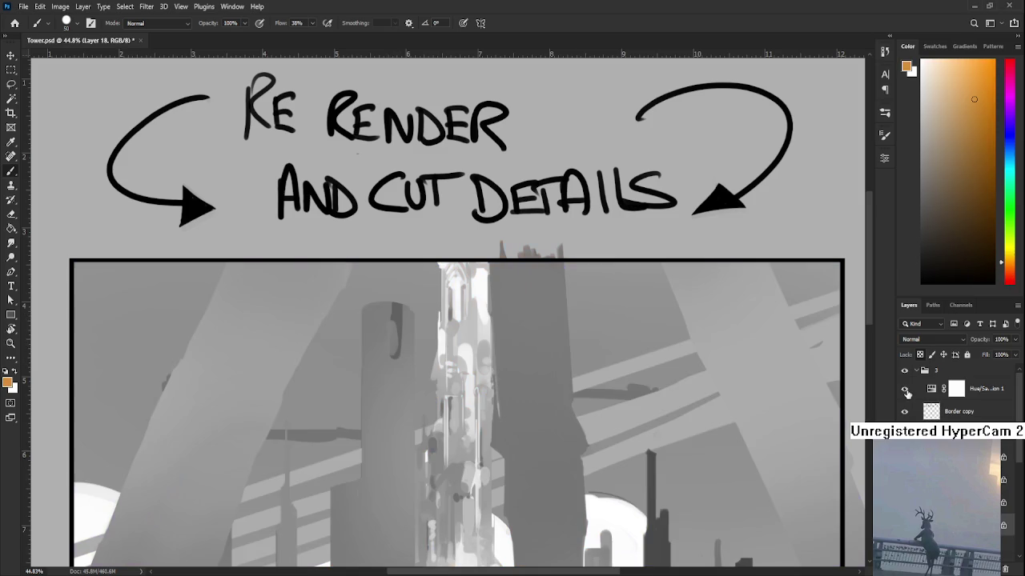
pyautogui.click(906, 389)
pyautogui.keyDown('alt'); pyautogui.click(393, 313); pyautogui.keyUp('alt')
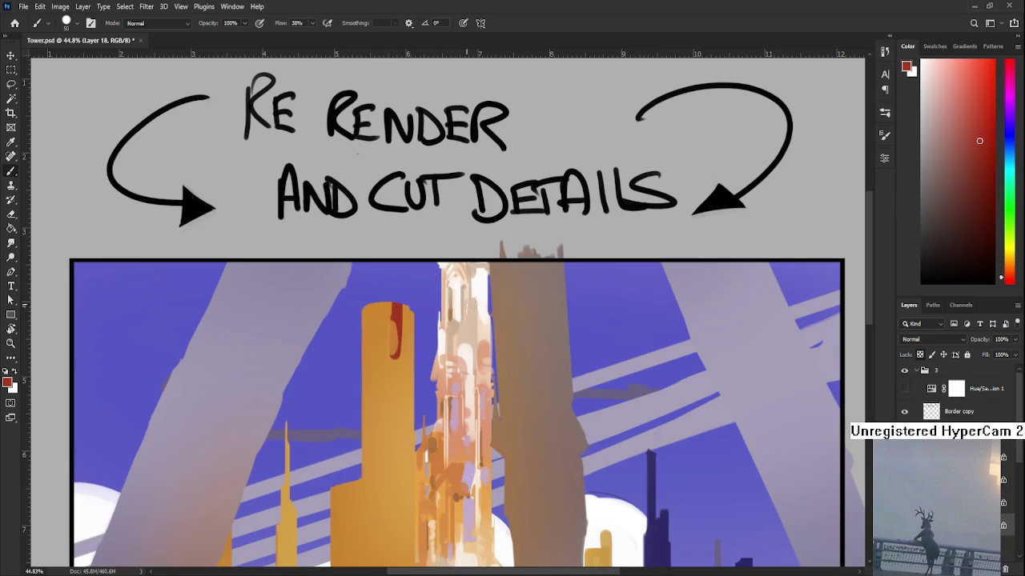
pyautogui.click(976, 176)
pyautogui.moveTo(395, 310); pyautogui.dragTo(394, 357)
# - Break up the red drip with small strokes of the tower's sampled orange
pyautogui.keyDown('alt'); pyautogui.click(386, 343); pyautogui.keyUp('alt')
pyautogui.moveTo(397, 336); pyautogui.dragTo(403, 367)
pyautogui.keyDown('alt'); pyautogui.click(409, 327); pyautogui.keyUp('alt')
pyautogui.keyDown('alt'); pyautogui.click(398, 360); pyautogui.keyUp('alt')
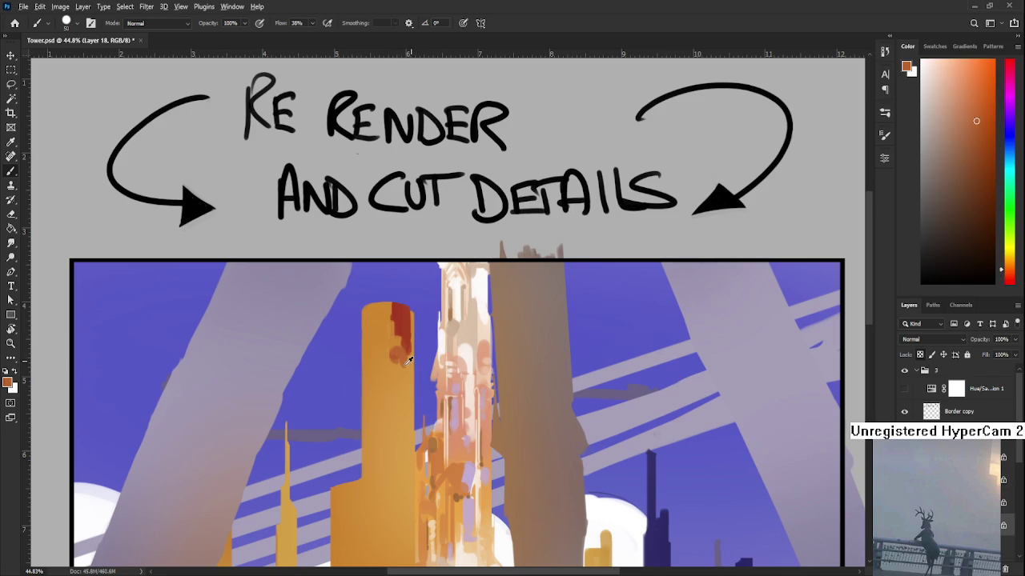
pyautogui.keyDown('alt'); pyautogui.click(400, 360); pyautogui.keyUp('alt')
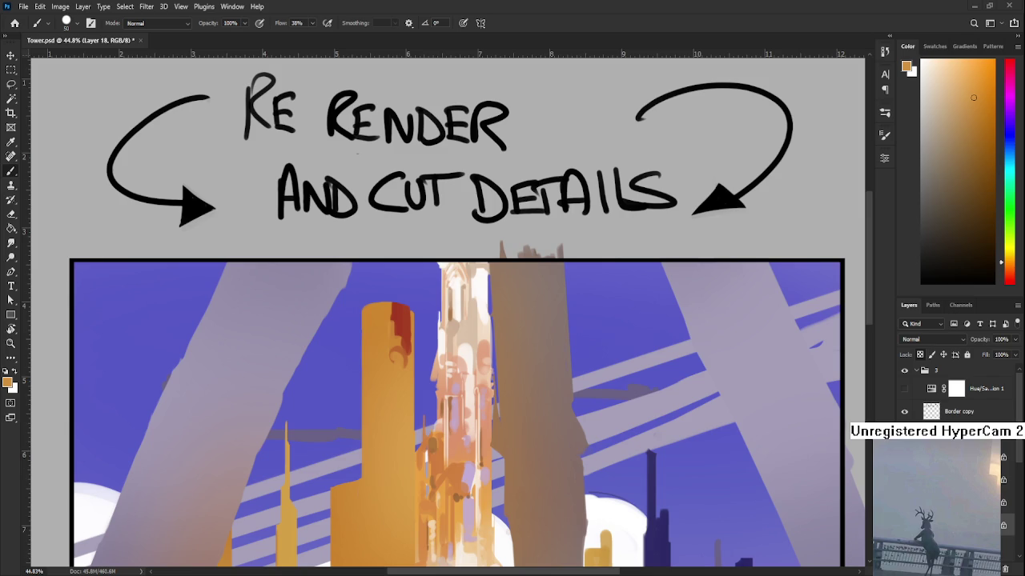
pyautogui.scroll(1, 403, 333)
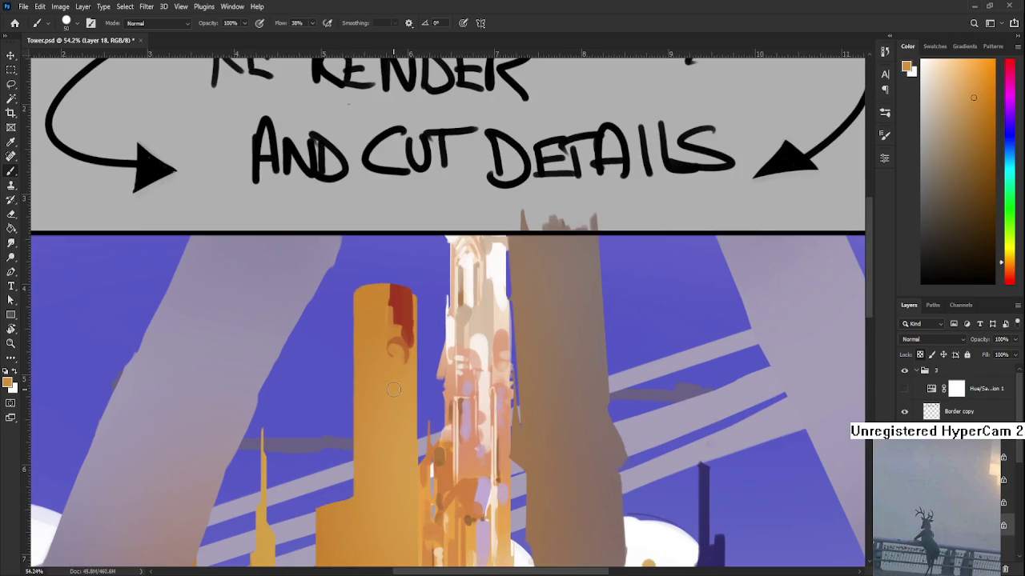
# - Zoom in and paint a sampled red streak down the orange tower
pyautogui.scroll(1, 403, 333)
pyautogui.keyDown('alt'); pyautogui.click(403, 333); pyautogui.keyUp('alt')
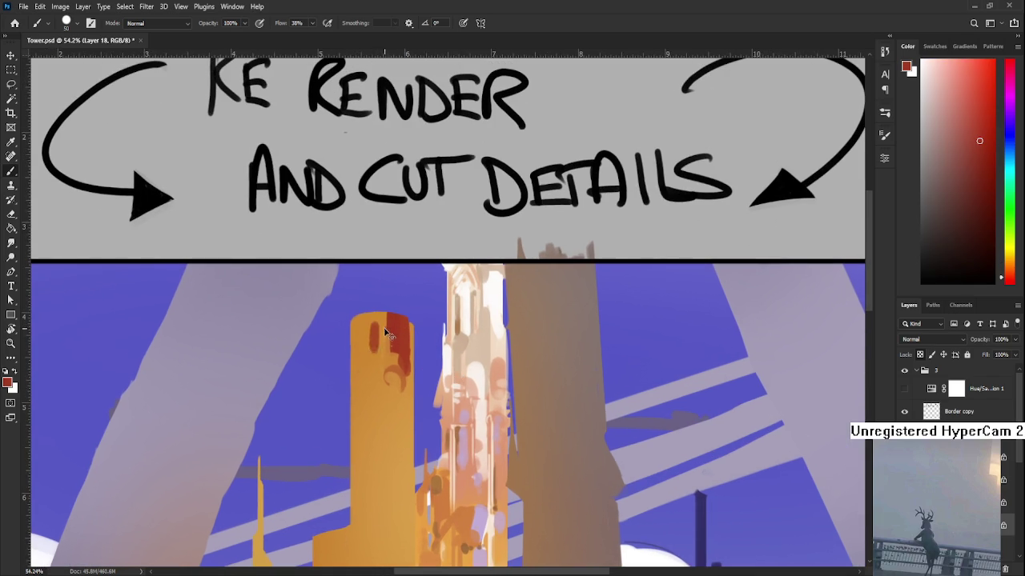
pyautogui.keyDown('alt'); pyautogui.click(381, 326); pyautogui.keyUp('alt')
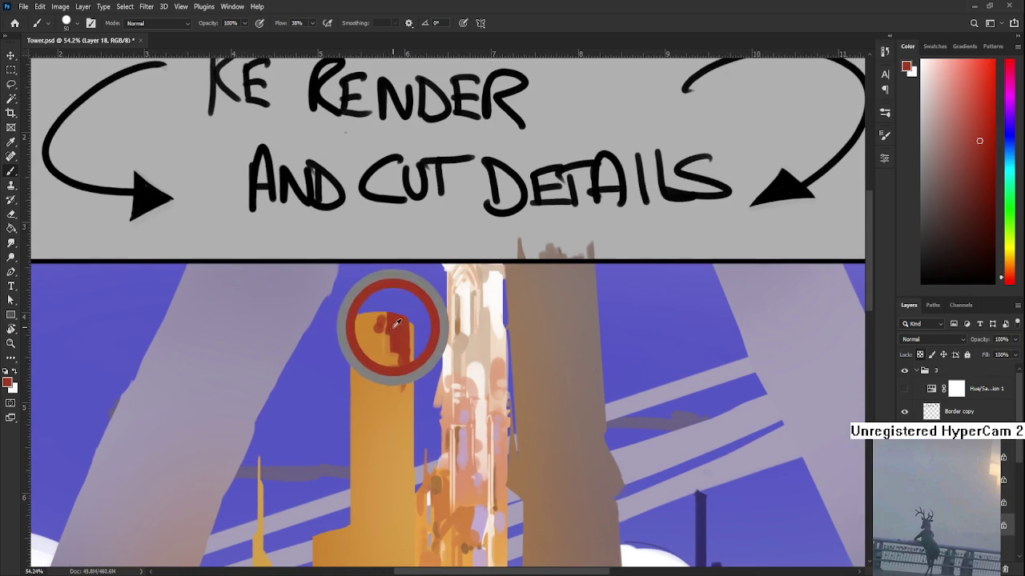
pyautogui.keyDown('alt'); pyautogui.click(389, 330); pyautogui.keyUp('alt')
pyautogui.moveTo(385, 319); pyautogui.dragTo(382, 377)
pyautogui.keyDown('alt'); pyautogui.click(380, 385); pyautogui.keyUp('alt')
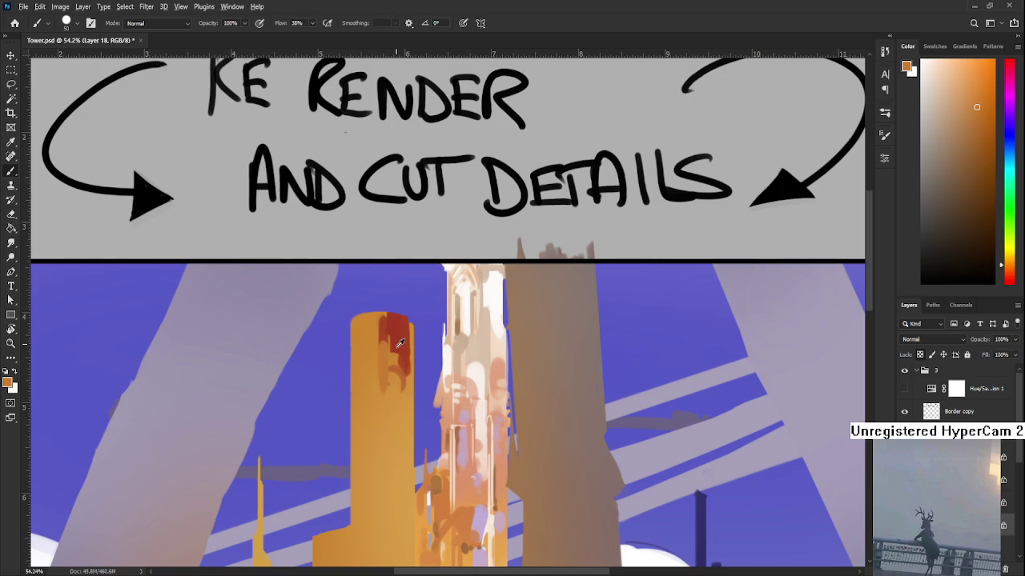
# - Reframe the tower top, shrink the brush to 20, and sample red and orange
pyautogui.keyDown('alt'); pyautogui.click(396, 341); pyautogui.keyUp('alt')
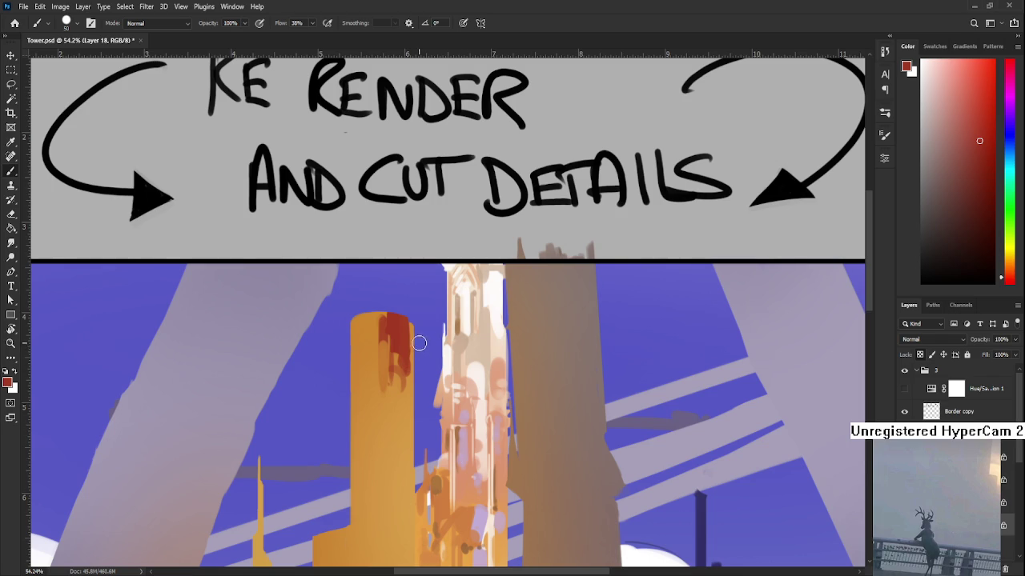
pyautogui.moveTo(403, 370)
pyautogui.mouseDown()
pyautogui.moveTo(409, 318)
pyautogui.moveTo(395, 392)
pyautogui.mouseUp()
pyautogui.keyDown('alt'); pyautogui.click(389, 373); pyautogui.keyUp('alt')
pyautogui.scroll(-1, 403, 354)
pyautogui.press('[')
pyautogui.press('[')
pyautogui.press('[')
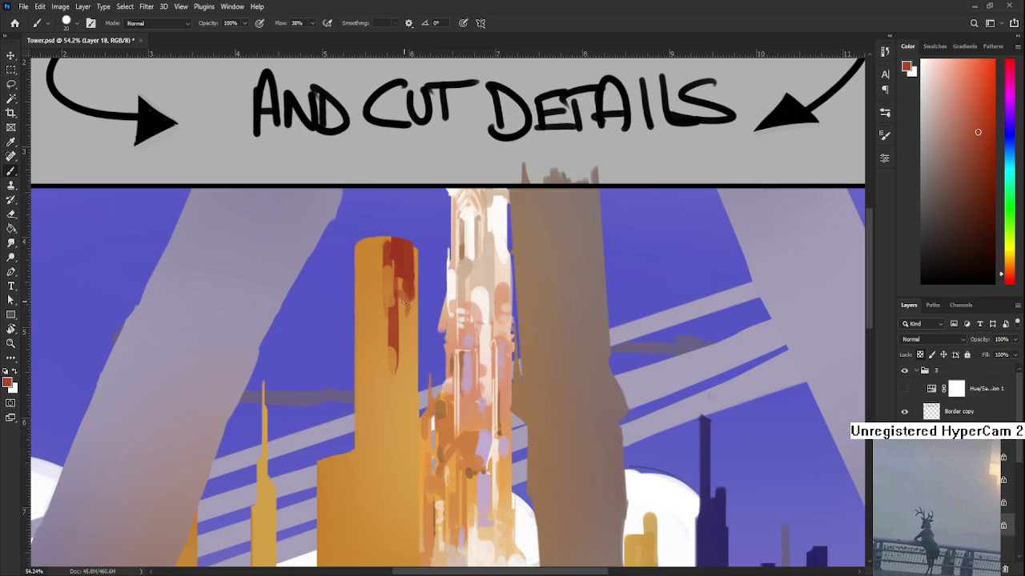
pyautogui.keyDown('alt'); pyautogui.click(395, 318); pyautogui.keyUp('alt')
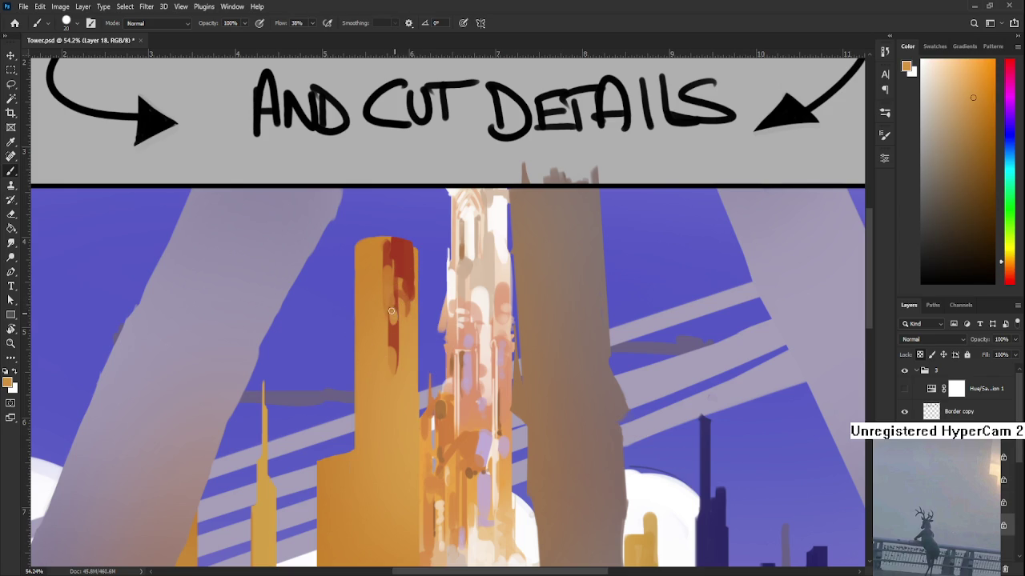
# - Paint dark red streaks down the tower's centre, discarding a trial stroke on the left edge
pyautogui.keyDown('alt'); pyautogui.click(397, 328); pyautogui.keyUp('alt')
pyautogui.moveTo(396, 298); pyautogui.dragTo(396, 339)
pyautogui.keyDown('alt'); pyautogui.click(397, 339); pyautogui.keyUp('alt')
pyautogui.moveTo(356, 250); pyautogui.dragTo(357, 285)
pyautogui.hotkey('ctrl', 'z')
pyautogui.moveTo(356, 247); pyautogui.dragTo(358, 287)
pyautogui.hotkey('ctrl', 'z')
pyautogui.moveTo(357, 246)
pyautogui.mouseDown()
pyautogui.moveTo(359, 285)
pyautogui.moveTo(381, 249)
pyautogui.mouseUp()
pyautogui.hotkey('ctrl', 'z')
# - Mix a brighter yellow-orange and paint a short yellow stroke on the tower
pyautogui.keyDown('alt'); pyautogui.click(377, 266); pyautogui.keyUp('alt')
pyautogui.keyDown('alt'); pyautogui.click(380, 275); pyautogui.keyUp('alt')
pyautogui.moveTo(992, 81); pyautogui.dragTo(988, 73)
pyautogui.click(1011, 259)
pyautogui.moveTo(1011, 261); pyautogui.dragTo(1011, 255)
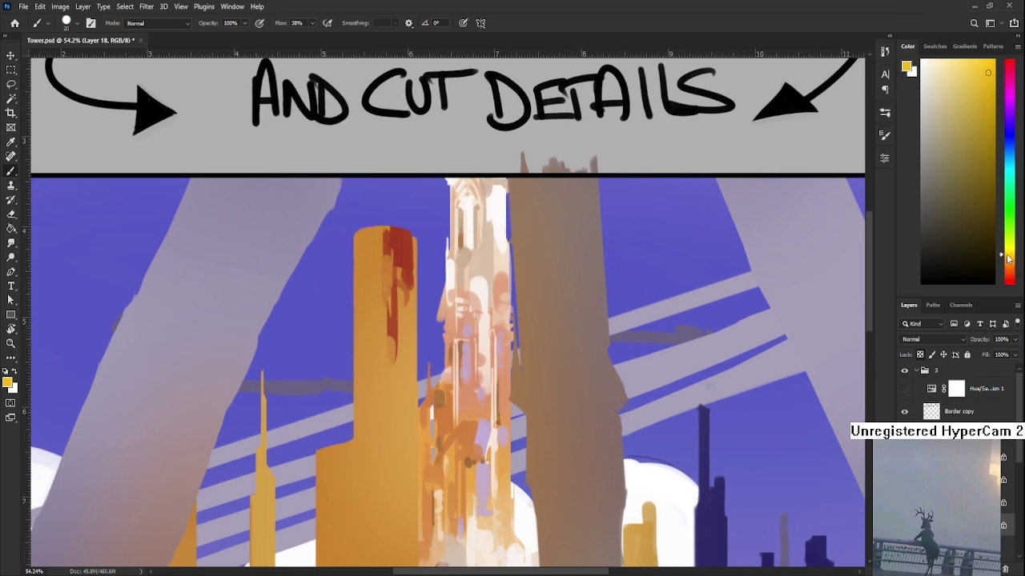
pyautogui.moveTo(374, 233)
pyautogui.mouseDown()
pyautogui.moveTo(378, 254)
pyautogui.moveTo(365, 255)
pyautogui.moveTo(361, 284)
pyautogui.mouseUp()
# - Add yellow highlight strokes along the tower's left edge
pyautogui.keyDown('alt'); pyautogui.click(379, 254); pyautogui.keyUp('alt')
pyautogui.keyDown('alt'); pyautogui.click(378, 254); pyautogui.keyUp('alt')
pyautogui.keyDown('alt'); pyautogui.click(364, 279); pyautogui.keyUp('alt')
pyautogui.keyDown('alt'); pyautogui.click(365, 281); pyautogui.keyUp('alt')
pyautogui.keyDown('alt'); pyautogui.click(369, 279); pyautogui.keyUp('alt')
pyautogui.keyDown('alt'); pyautogui.click(366, 272); pyautogui.keyUp('alt')
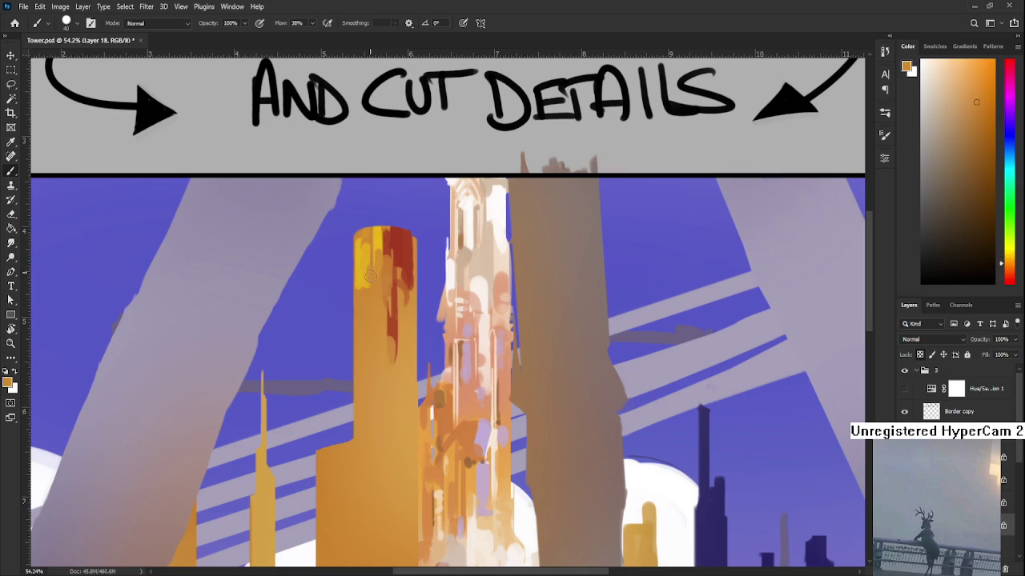
pyautogui.keyDown('alt'); pyautogui.click(365, 247); pyautogui.keyUp('alt')
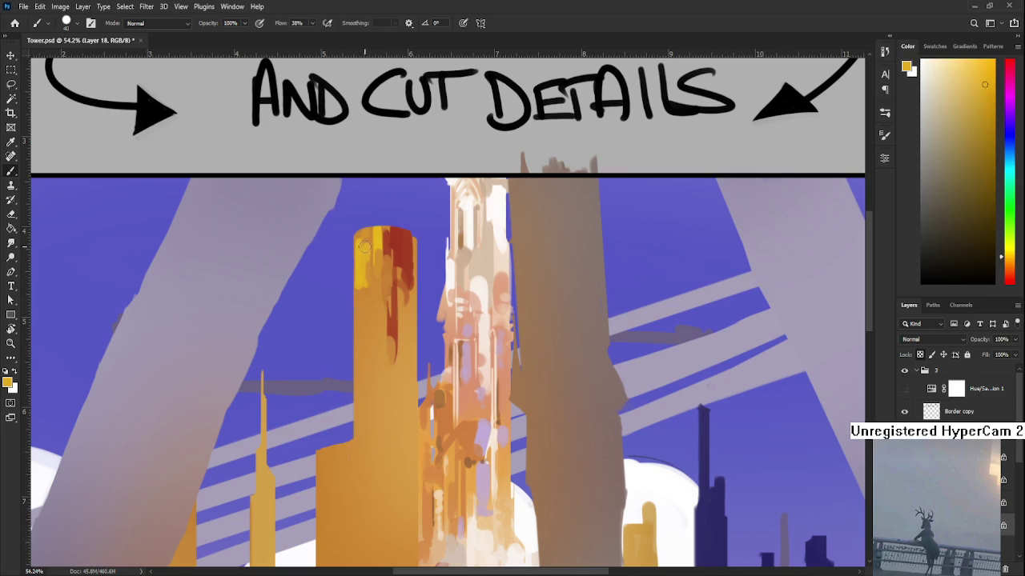
# - Pick a dark brown and paint a short dark stroke on the tower
pyautogui.moveTo(1011, 272); pyautogui.dragTo(1012, 269)
pyautogui.click(971, 156)
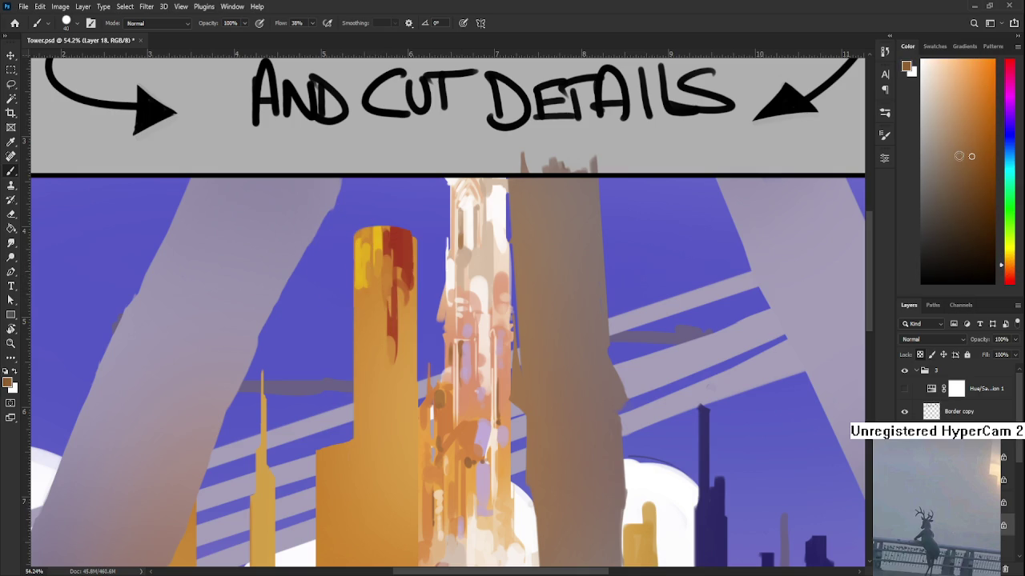
pyautogui.scroll(2, 366, 291)
pyautogui.hotkey('ctrl', 'z')
pyautogui.moveTo(361, 290)
pyautogui.mouseDown()
pyautogui.moveTo(361, 336)
pyautogui.moveTo(364, 294)
pyautogui.mouseUp()
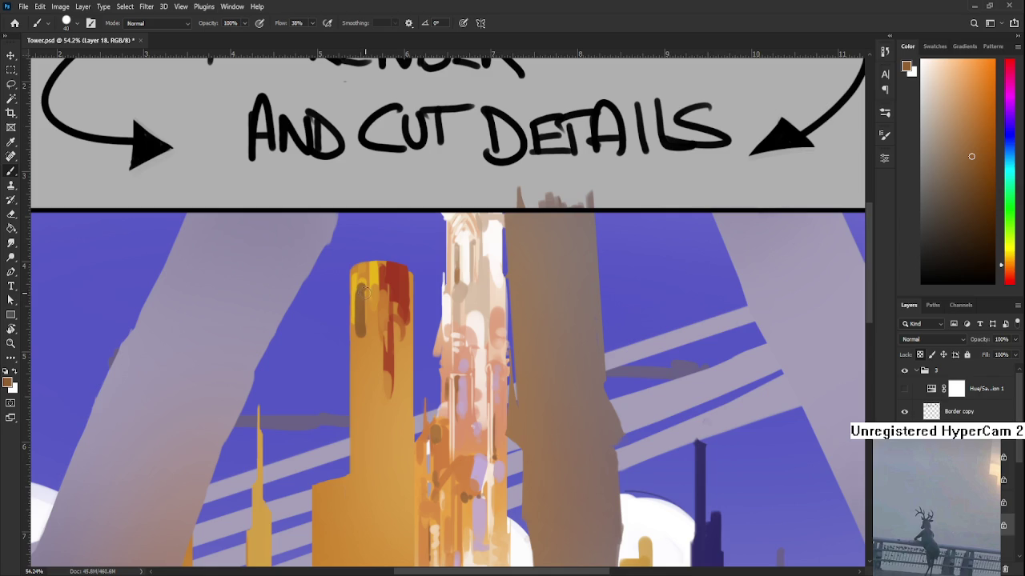
pyautogui.scroll(-1, 366, 301)
# - Paint a dark red-brown streak on the right of the tower's top
pyautogui.keyDown('alt'); pyautogui.click(374, 298); pyautogui.keyUp('alt')
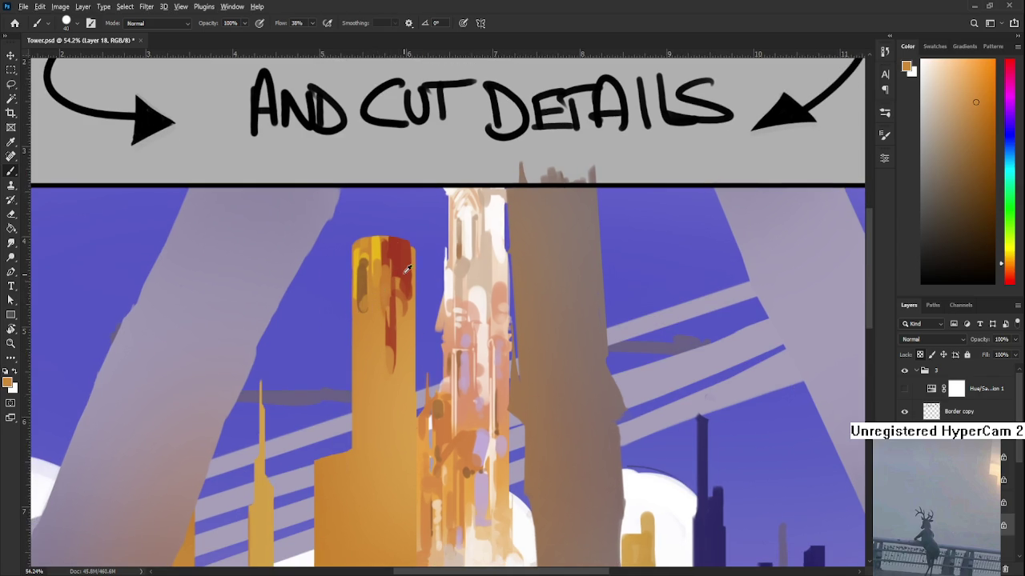
pyautogui.keyDown('alt'); pyautogui.click(406, 272); pyautogui.keyUp('alt')
pyautogui.click(979, 224)
pyautogui.moveTo(396, 268); pyautogui.dragTo(406, 303)
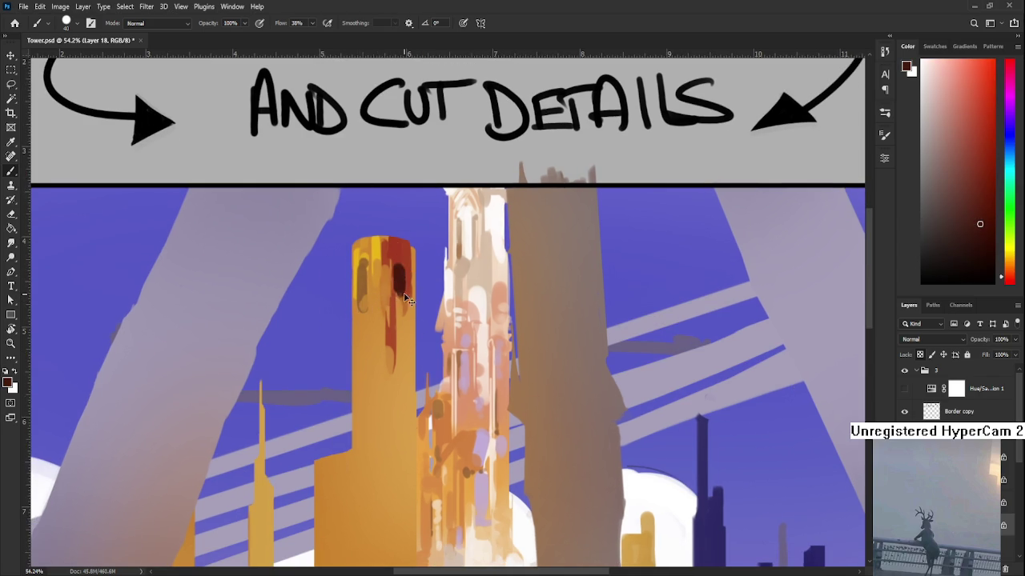
pyautogui.keyDown('alt'); pyautogui.click(401, 262); pyautogui.keyUp('alt')
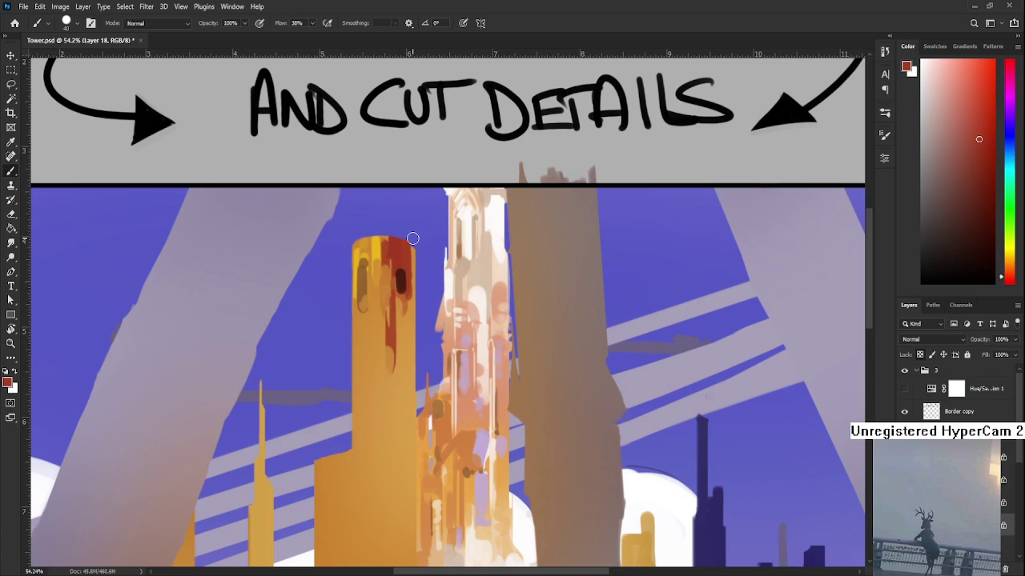
pyautogui.scroll(-5, 413, 239)
pyautogui.scroll(3, 400, 244)
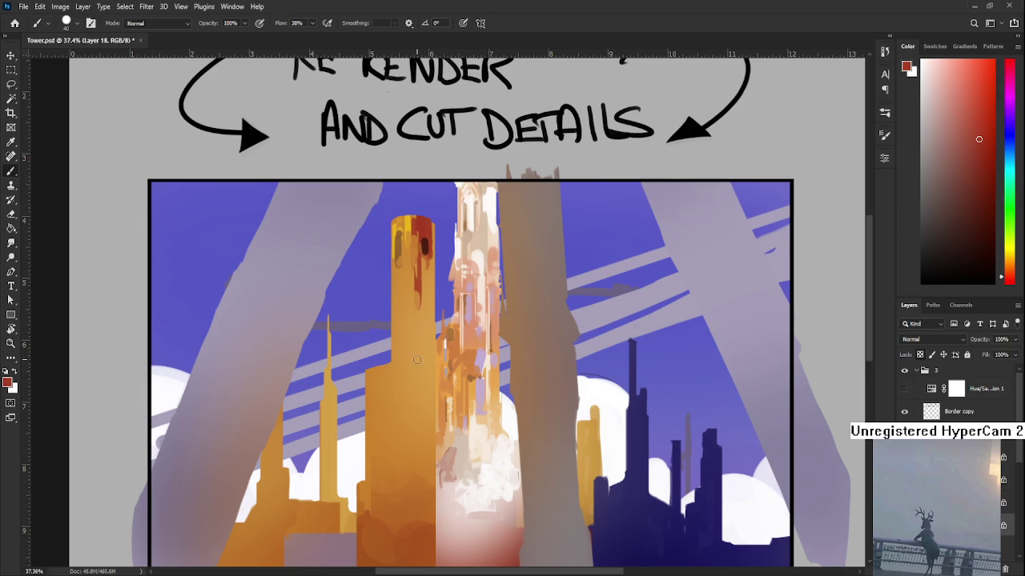
# - Soften the dark streaks at the tower top with lighter sampled orange
pyautogui.keyDown('alt'); pyautogui.click(406, 246); pyautogui.keyUp('alt')
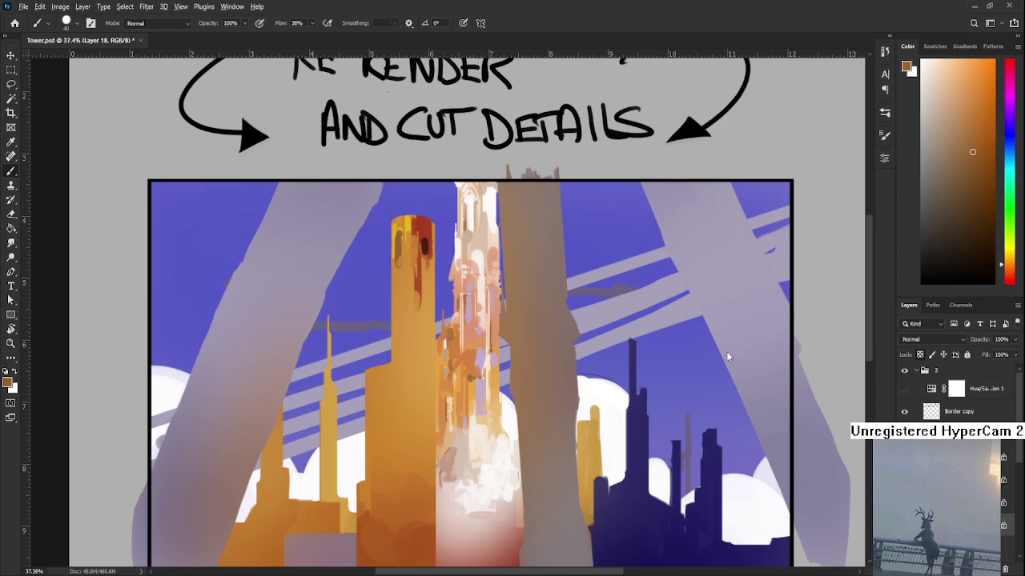
pyautogui.scroll(2, 398, 324)
pyautogui.keyDown('alt'); pyautogui.click(402, 298); pyautogui.keyUp('alt')
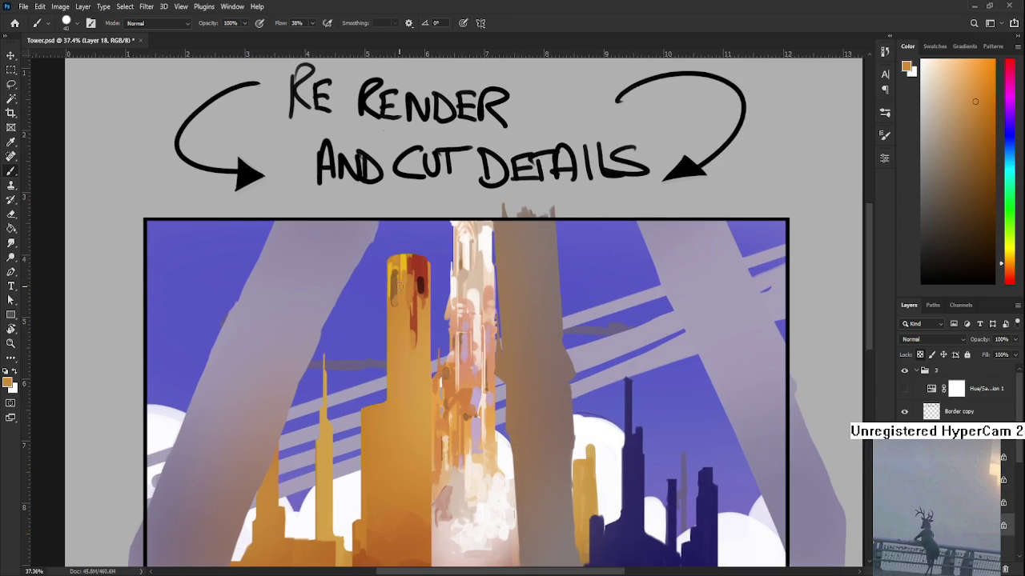
pyautogui.moveTo(398, 284); pyautogui.dragTo(395, 297)
pyautogui.keyDown('alt'); pyautogui.click(394, 275); pyautogui.keyUp('alt')
pyautogui.keyDown('alt'); pyautogui.click(392, 312); pyautogui.keyUp('alt')
pyautogui.keyDown('alt'); pyautogui.click(401, 268); pyautogui.keyUp('alt')
pyautogui.keyDown('alt'); pyautogui.click(403, 276); pyautogui.keyUp('alt')
pyautogui.keyDown('alt'); pyautogui.click(394, 268); pyautogui.keyUp('alt')
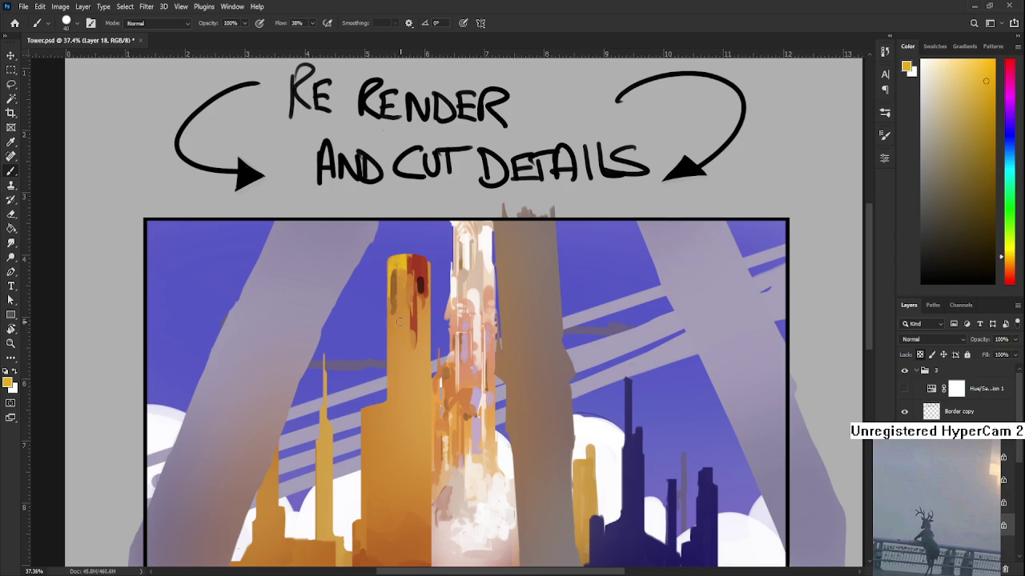
# - Check values in greyscale twice, then pick a pale cream yellow
pyautogui.click(905, 388)
pyautogui.click(904, 388)
pyautogui.click(905, 388)
pyautogui.click(904, 388)
pyautogui.scroll(1, 404, 217)
pyautogui.keyDown('alt'); pyautogui.click(393, 269); pyautogui.keyUp('alt')
pyautogui.moveTo(963, 71); pyautogui.dragTo(952, 70)
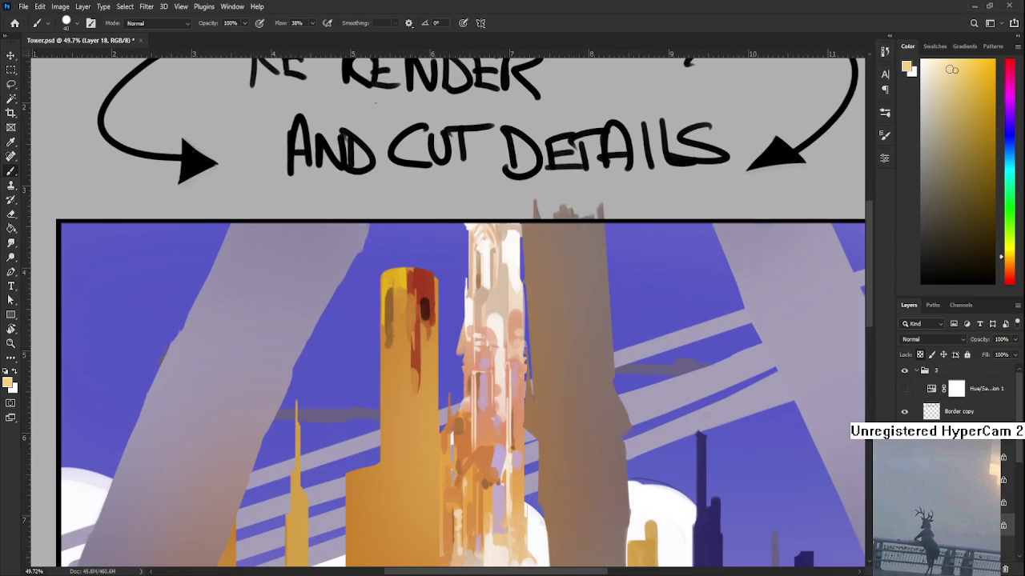
pyautogui.scroll(1, 368, 276)
# - Brush light-yellow strokes on the tower's top-left edge and check values in greyscale
pyautogui.moveTo(384, 318); pyautogui.dragTo(385, 309)
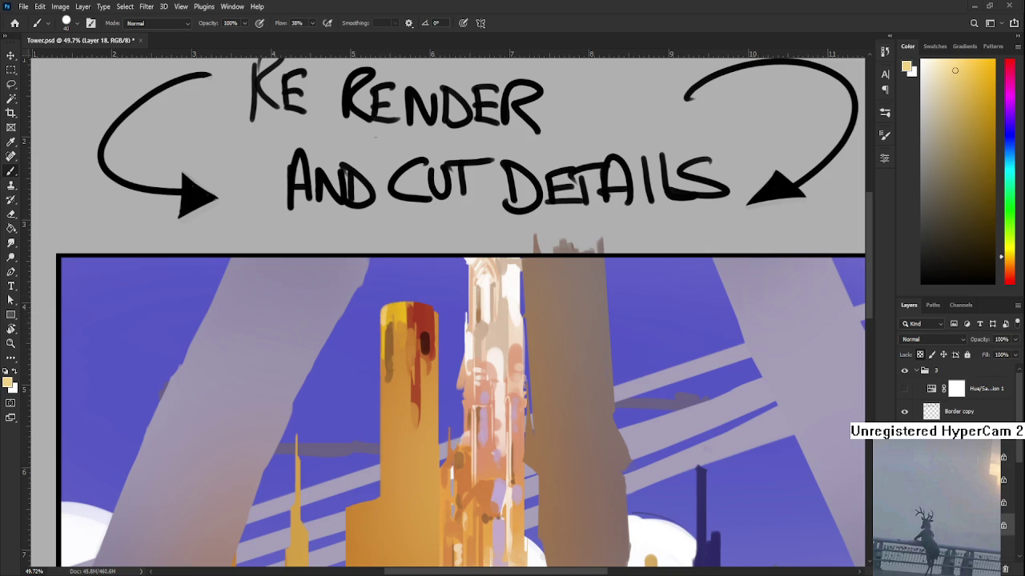
pyautogui.click(904, 388)
pyautogui.click(904, 388)
pyautogui.keyDown('alt'); pyautogui.click(393, 296); pyautogui.keyUp('alt')
pyautogui.keyDown('alt'); pyautogui.click(402, 308); pyautogui.keyUp('alt')
pyautogui.keyDown('alt'); pyautogui.click(388, 315); pyautogui.keyUp('alt')
pyautogui.keyDown('alt'); pyautogui.click(387, 306); pyautogui.keyUp('alt')
pyautogui.moveTo(389, 314); pyautogui.dragTo(407, 302)
# - Sample tower shades and add a small darker orange dab on the tower top
pyautogui.keyDown('alt'); pyautogui.click(398, 324); pyautogui.keyUp('alt')
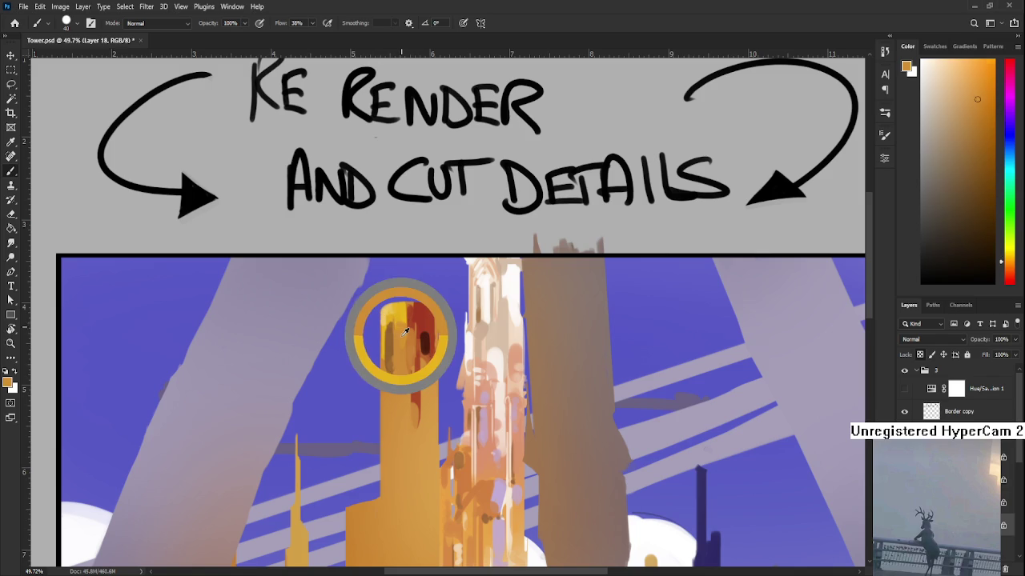
pyautogui.keyDown('alt'); pyautogui.click(405, 340); pyautogui.keyUp('alt')
pyautogui.keyDown('alt'); pyautogui.click(396, 333); pyautogui.keyUp('alt')
pyautogui.keyDown('alt'); pyautogui.click(394, 306); pyautogui.keyUp('alt')
pyautogui.keyDown('alt'); pyautogui.click(398, 309); pyautogui.keyUp('alt')
pyautogui.keyDown('alt'); pyautogui.click(397, 321); pyautogui.keyUp('alt')
pyautogui.keyDown('alt'); pyautogui.click(394, 307); pyautogui.keyUp('alt')
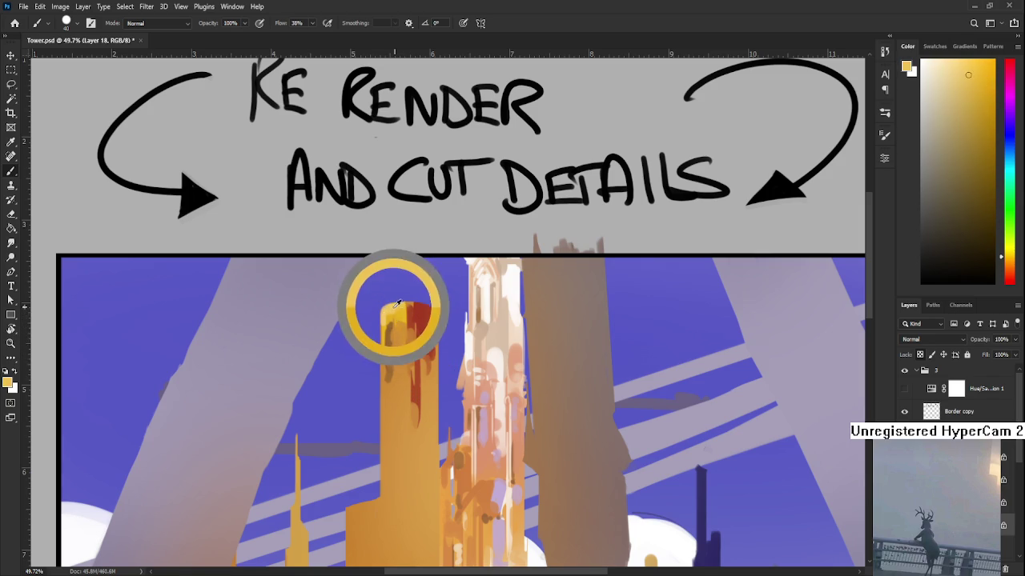
pyautogui.keyDown('alt'); pyautogui.click(400, 376); pyautogui.keyUp('alt')
pyautogui.keyDown('alt'); pyautogui.click(408, 366); pyautogui.keyUp('alt')
pyautogui.moveTo(402, 358); pyautogui.dragTo(402, 333)
# - Compare light yellow-orange and brown-orange shades sampled from the tower top, nudging the view up
pyautogui.keyDown('alt'); pyautogui.click(393, 317); pyautogui.keyUp('alt')
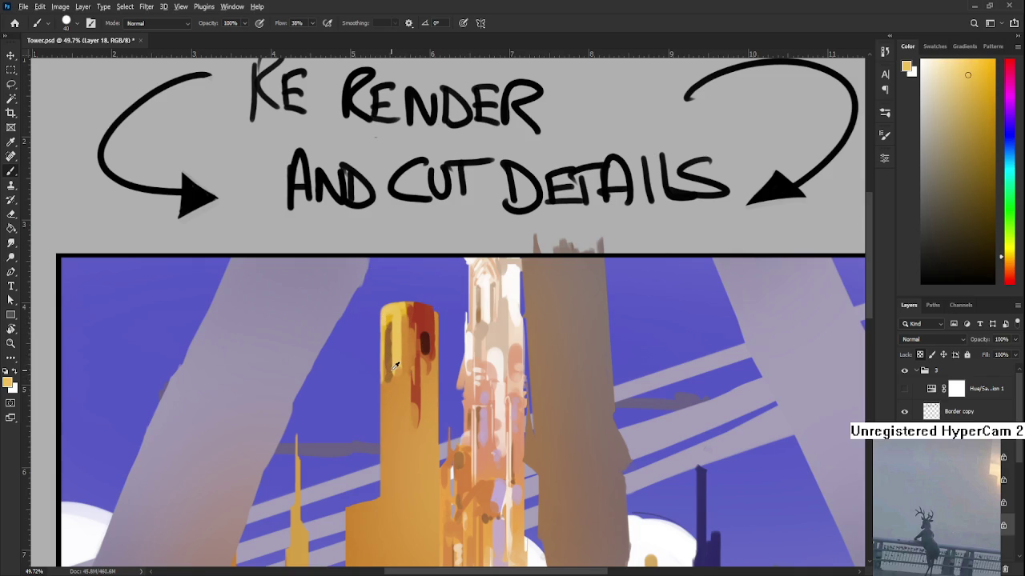
pyautogui.keyDown('alt'); pyautogui.click(389, 341); pyautogui.keyUp('alt')
pyautogui.keyDown('alt'); pyautogui.click(397, 337); pyautogui.keyUp('alt')
pyautogui.keyDown('alt'); pyautogui.click(399, 329); pyautogui.keyUp('alt')
pyautogui.keyDown('alt'); pyautogui.click(400, 327); pyautogui.keyUp('alt')
pyautogui.keyDown('alt'); pyautogui.click(392, 340); pyautogui.keyUp('alt')
pyautogui.keyDown('alt'); pyautogui.click(395, 336); pyautogui.keyUp('alt')
pyautogui.moveTo(402, 340); pyautogui.dragTo(401, 310)
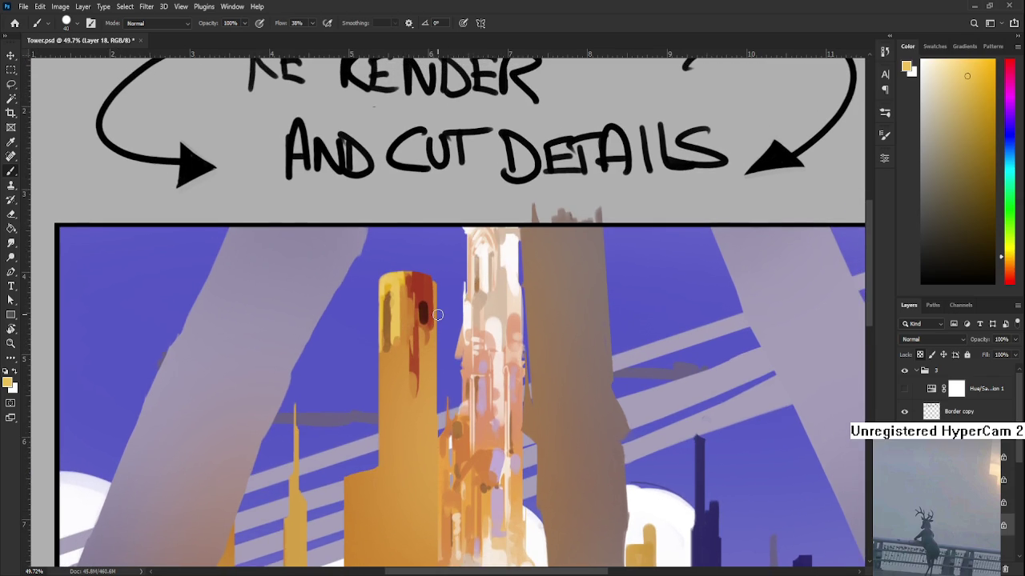
pyautogui.scroll(-3, 438, 315)
# - Toggle the greyscale Hue/Saturation preview and return the painting to full colour
pyautogui.scroll(-2, 438, 315)
pyautogui.scroll(1, 438, 315)
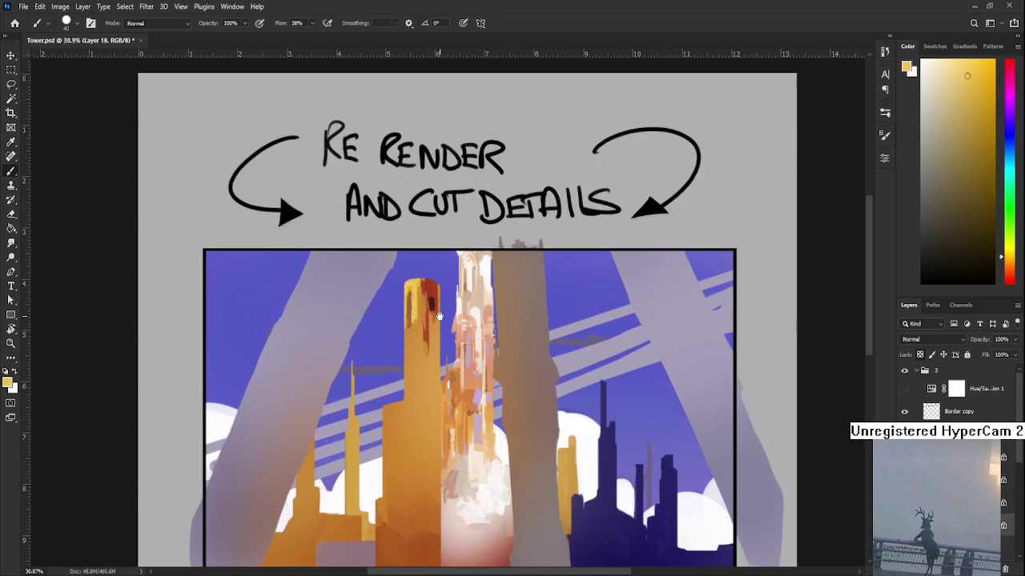
pyautogui.click(904, 388)
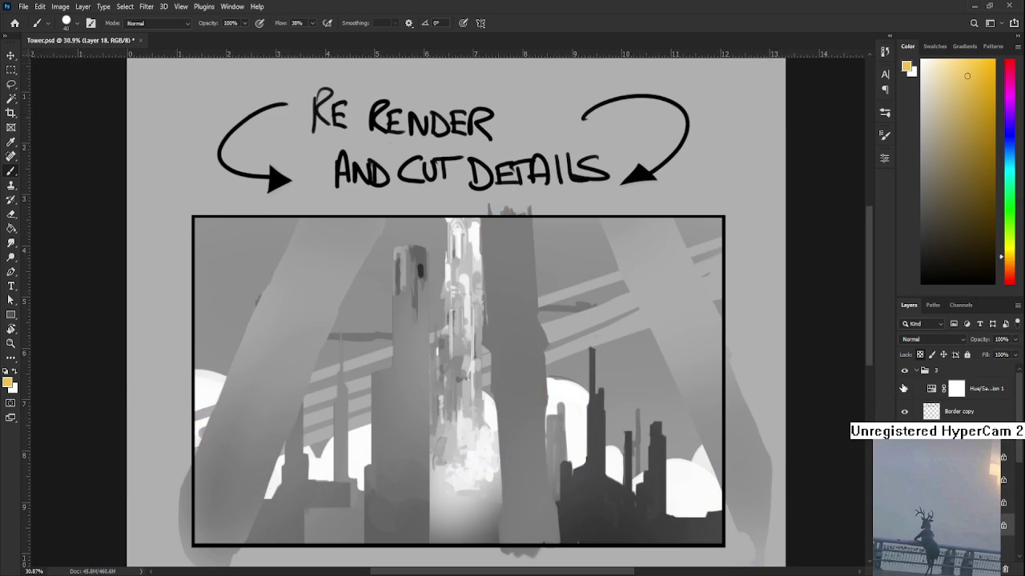
pyautogui.click(904, 388)
pyautogui.click(903, 388)
pyautogui.click(904, 389)
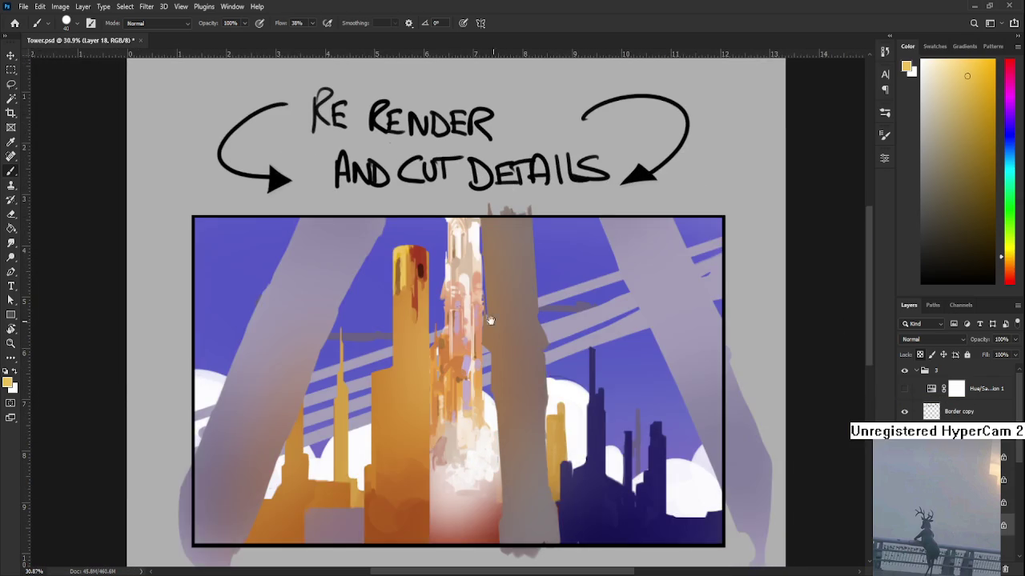
# - With a 150-px brush, cover the tower's dark red top in flat sampled orange
pyautogui.scroll(1, 451, 262)
pyautogui.keyDown('alt'); pyautogui.click(401, 356); pyautogui.keyUp('alt')
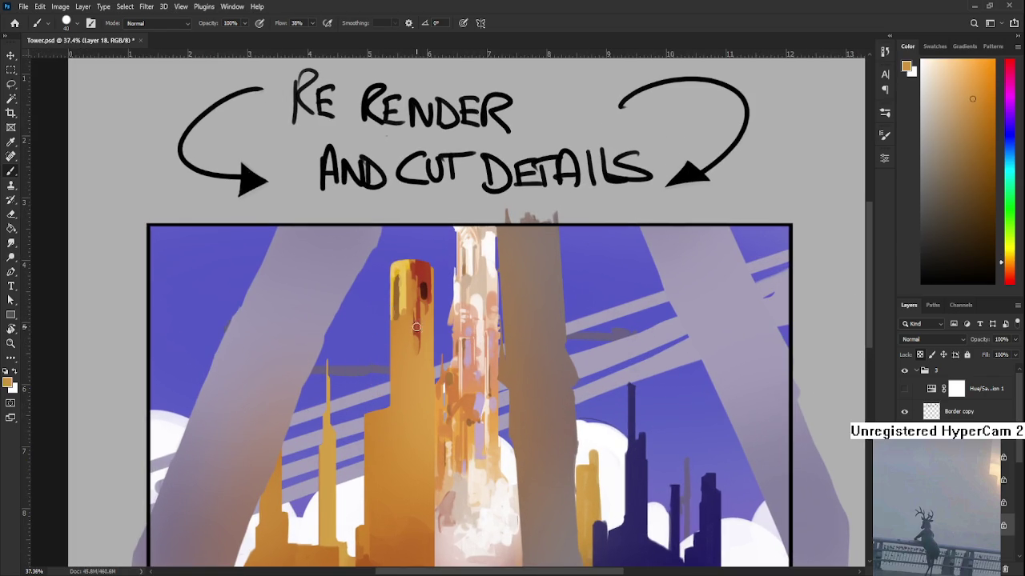
pyautogui.press(']')
pyautogui.press(']')
pyautogui.press(']')
pyautogui.moveTo(407, 264); pyautogui.dragTo(412, 321)
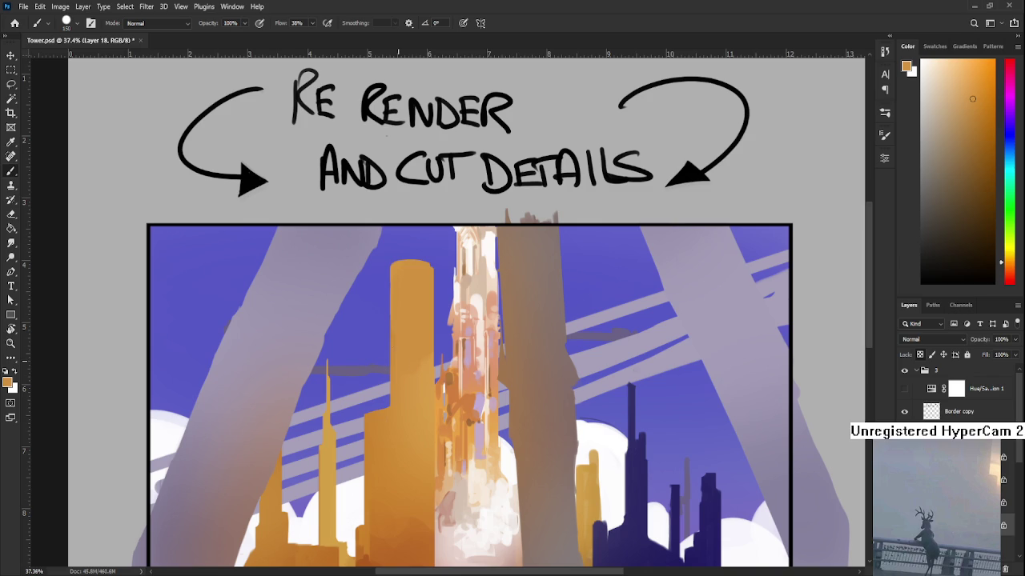
pyautogui.scroll(-2, 406, 356)
pyautogui.scroll(-1, 406, 356)
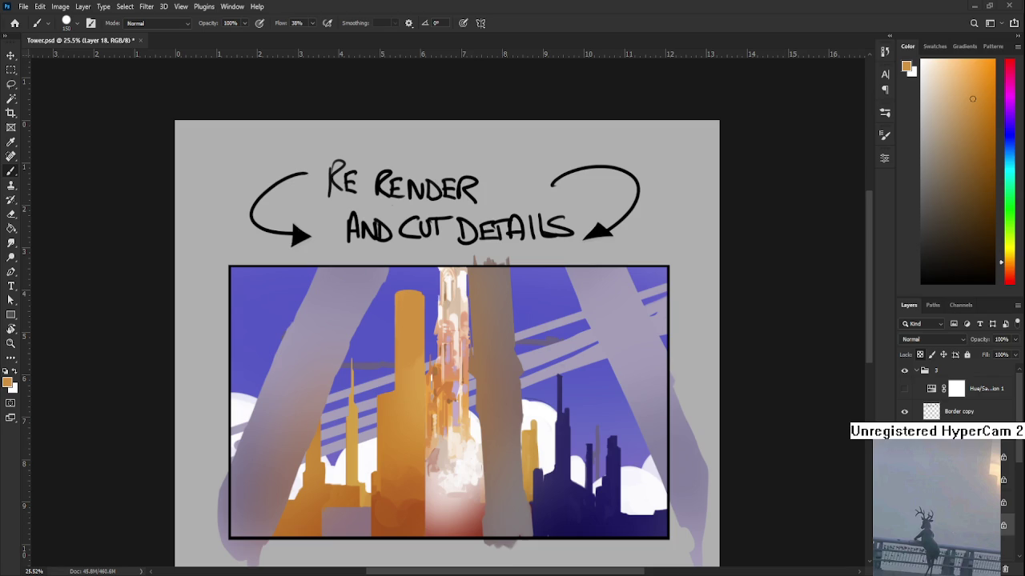
# - Paint a darker orange stroke down the tower's left side with a smaller brush, then lighter orange over it
pyautogui.keyDown('alt'); pyautogui.scroll(2, 420, 341); pyautogui.keyUp('alt')
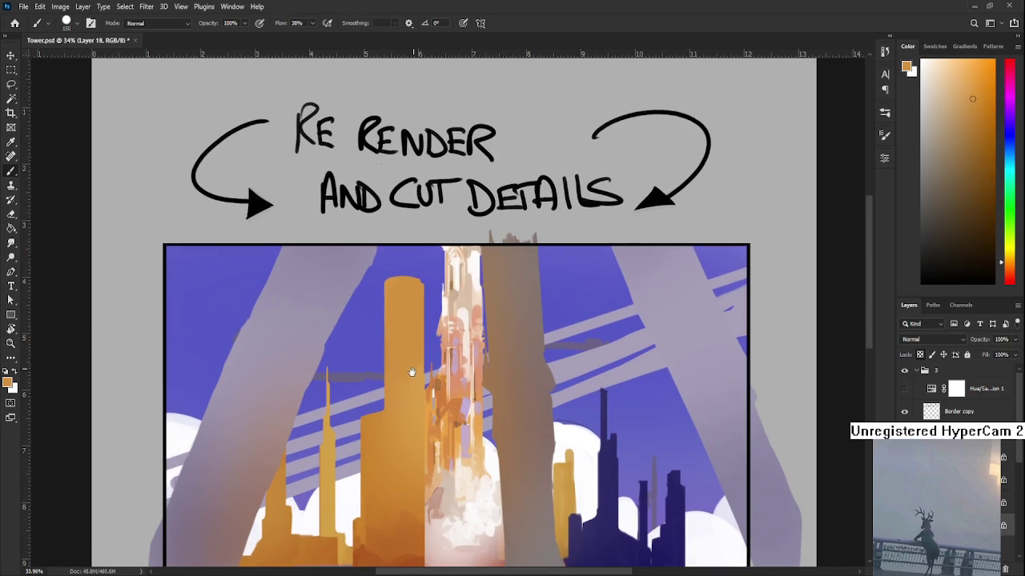
pyautogui.keyDown('alt'); pyautogui.click(374, 543); pyautogui.keyUp('alt')
pyautogui.hotkey('ctrl', 'z')
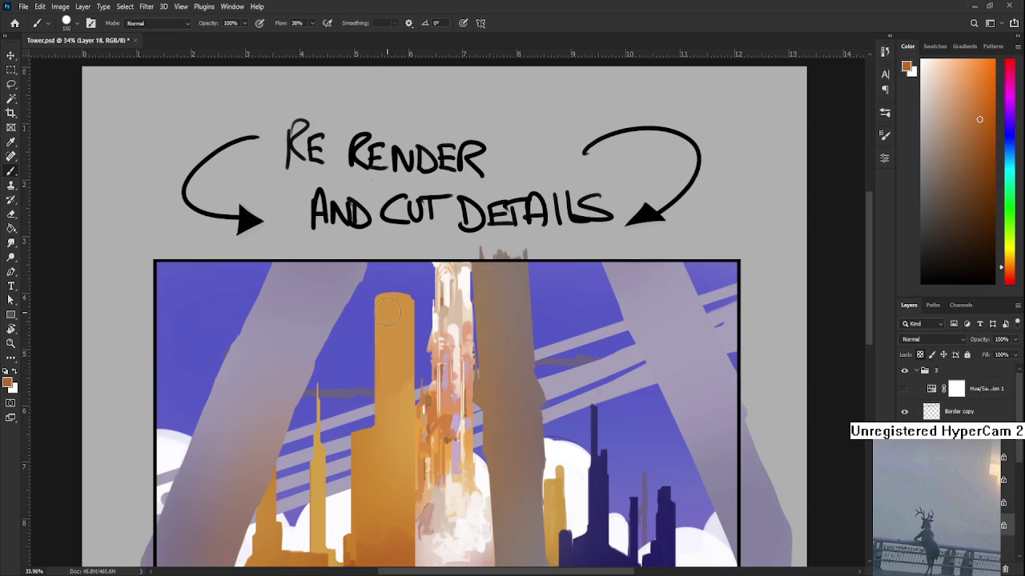
pyautogui.press('[')
pyautogui.press('[')
pyautogui.press('[')
pyautogui.moveTo(381, 298); pyautogui.dragTo(382, 437)
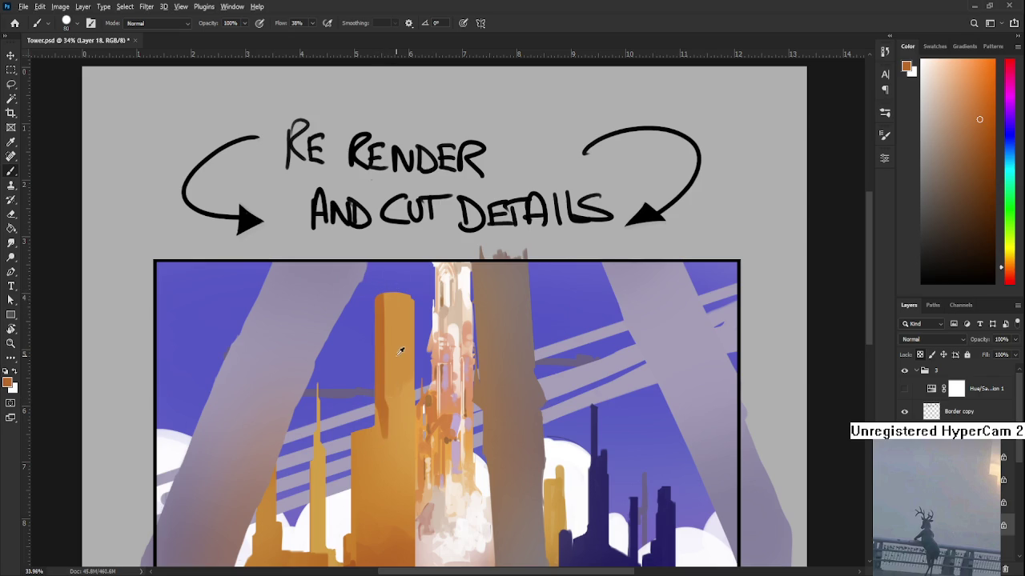
pyautogui.keyDown('alt'); pyautogui.click(400, 352); pyautogui.keyUp('alt')
pyautogui.keyDown('alt'); pyautogui.click(392, 370); pyautogui.keyUp('alt')
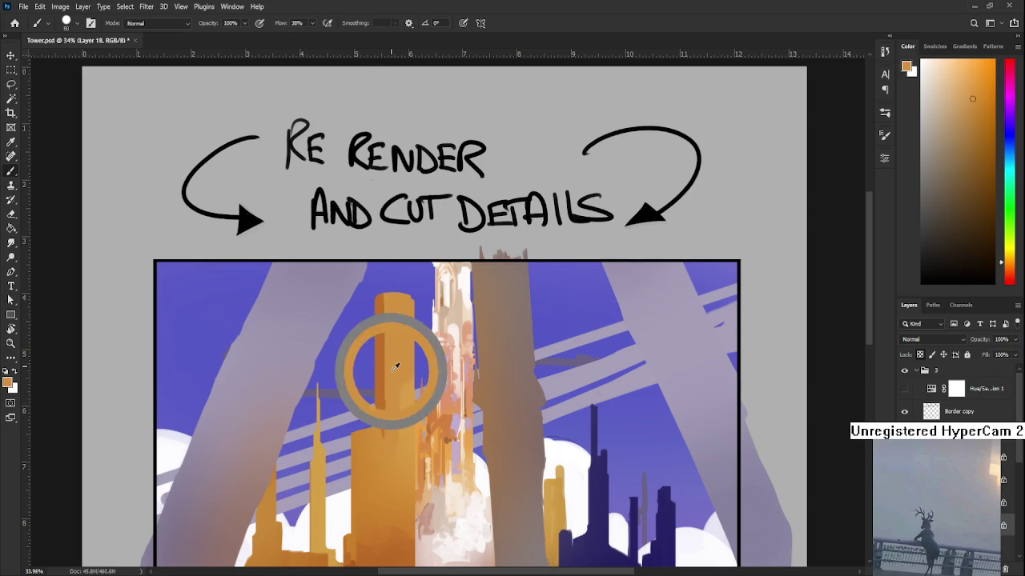
pyautogui.moveTo(403, 378)
pyautogui.mouseDown()
pyautogui.moveTo(388, 311)
pyautogui.moveTo(380, 424)
pyautogui.mouseUp()
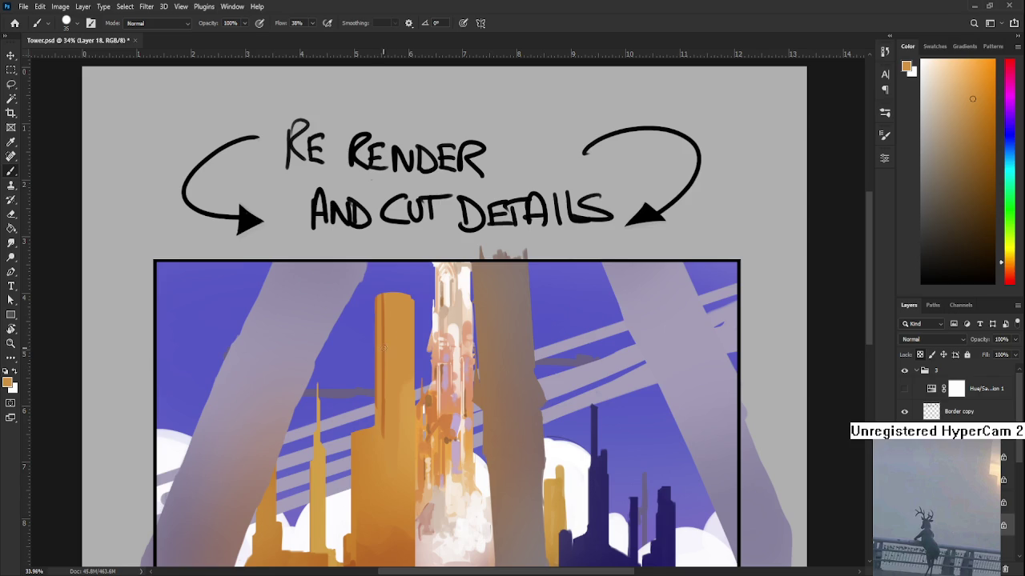
# - Replace a misplaced dark stroke by covering the thin dark line with lighter orange
pyautogui.keyDown('alt'); pyautogui.click(385, 346); pyautogui.keyUp('alt')
pyautogui.moveTo(392, 299)
pyautogui.mouseDown()
pyautogui.moveTo(390, 420)
pyautogui.moveTo(391, 295)
pyautogui.mouseUp()
pyautogui.hotkey('ctrl', 'z')
pyautogui.keyDown('alt'); pyautogui.click(406, 303); pyautogui.keyUp('alt')
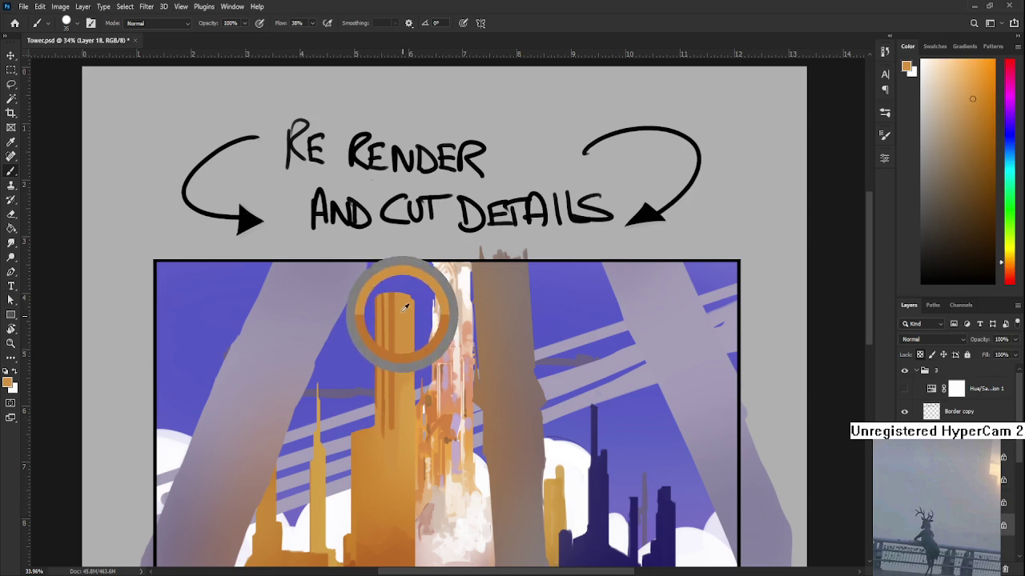
pyautogui.moveTo(393, 413); pyautogui.dragTo(394, 293)
# - Mix a light yellow and paint a highlight stroke down the tower's right side
pyautogui.keyDown('alt'); pyautogui.click(408, 355); pyautogui.keyUp('alt')
pyautogui.click(946, 76)
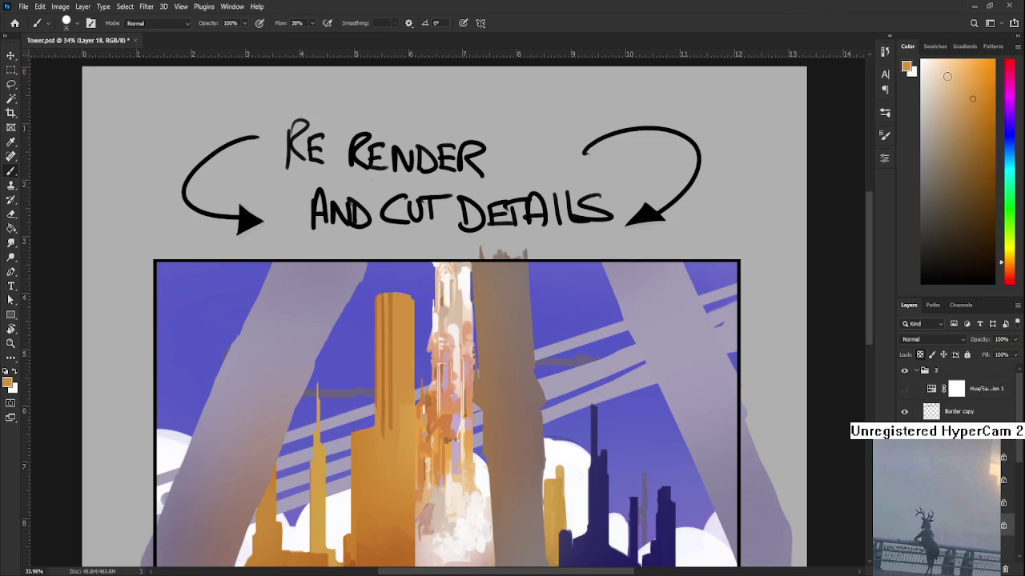
pyautogui.keyDown('alt'); pyautogui.click(404, 313); pyautogui.keyUp('alt')
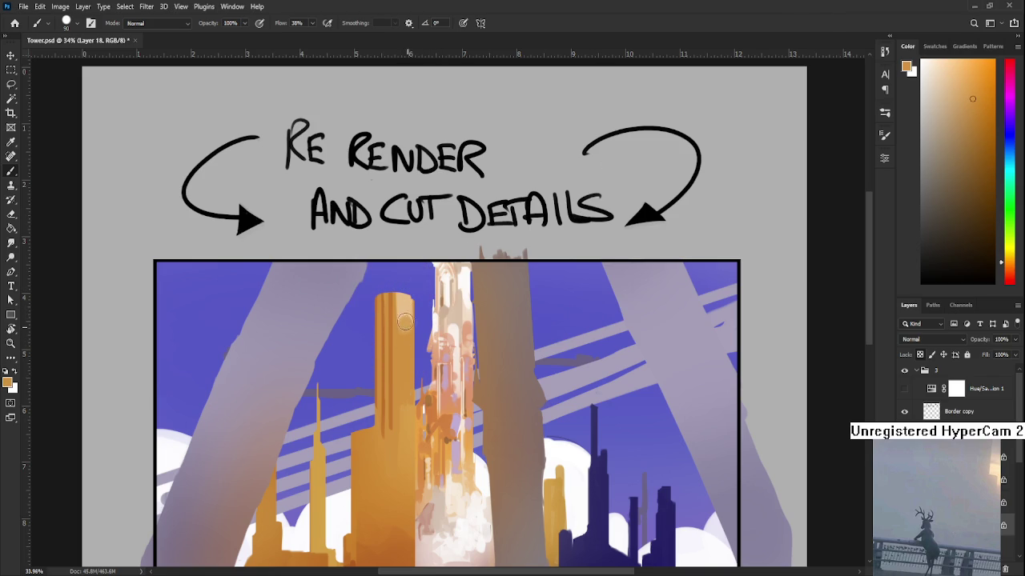
pyautogui.keyDown('alt'); pyautogui.click(406, 298); pyautogui.keyUp('alt')
pyautogui.keyDown('alt'); pyautogui.click(416, 334); pyautogui.keyUp('alt')
pyautogui.moveTo(972, 77); pyautogui.dragTo(967, 74)
pyautogui.moveTo(1007, 274); pyautogui.dragTo(1009, 258)
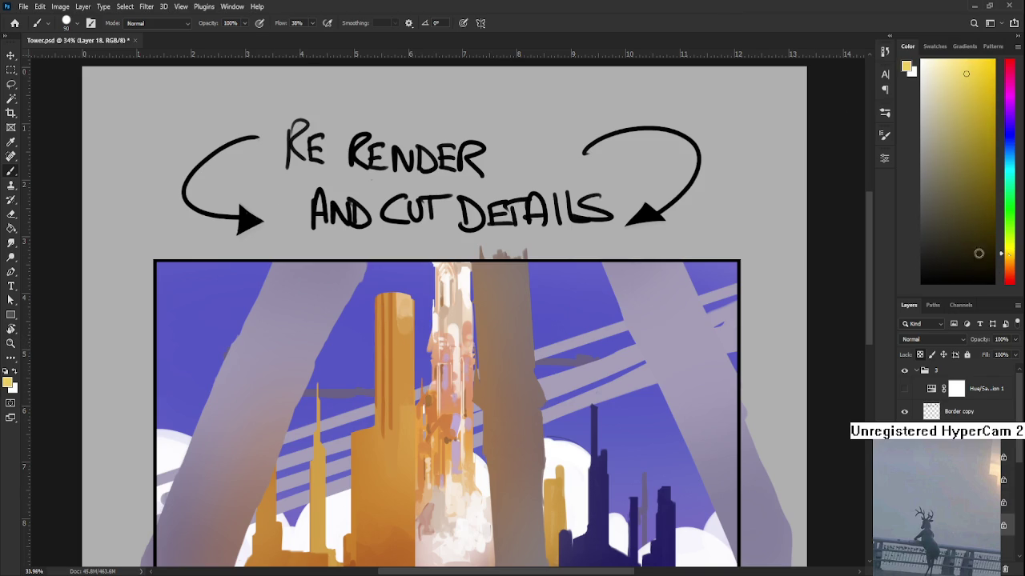
pyautogui.moveTo(402, 303); pyautogui.dragTo(405, 362)
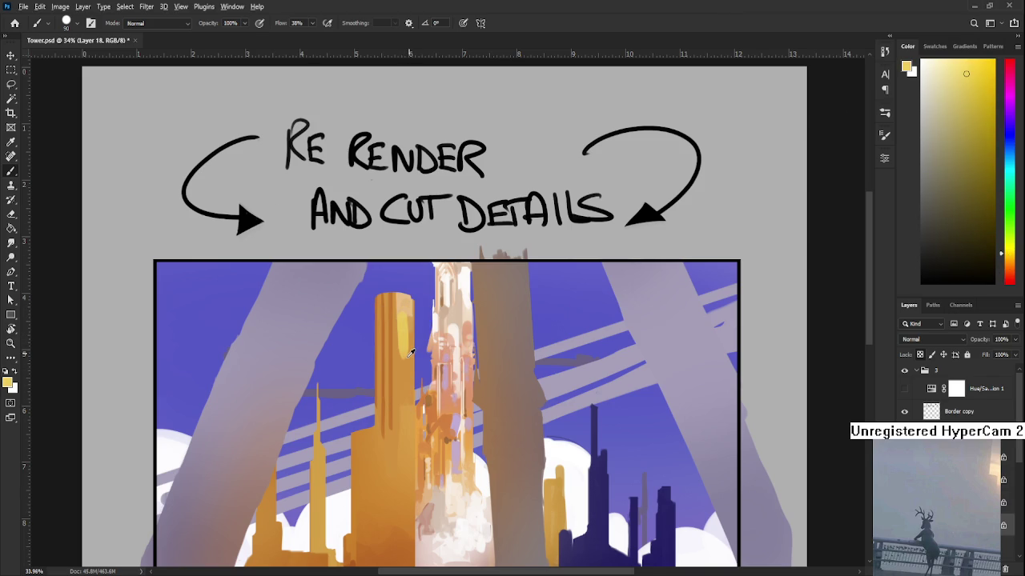
# - Add more orange strokes and small yellow strokes near the tower top
pyautogui.keyDown('alt'); pyautogui.click(401, 325); pyautogui.keyUp('alt')
pyautogui.moveTo(400, 324); pyautogui.dragTo(403, 357)
pyautogui.keyDown('alt'); pyautogui.click(403, 325); pyautogui.keyUp('alt')
pyautogui.keyDown('alt'); pyautogui.click(399, 333); pyautogui.keyUp('alt')
pyautogui.moveTo(404, 314)
pyautogui.mouseDown()
pyautogui.moveTo(398, 296)
pyautogui.moveTo(388, 298)
pyautogui.moveTo(386, 330)
pyautogui.mouseUp()
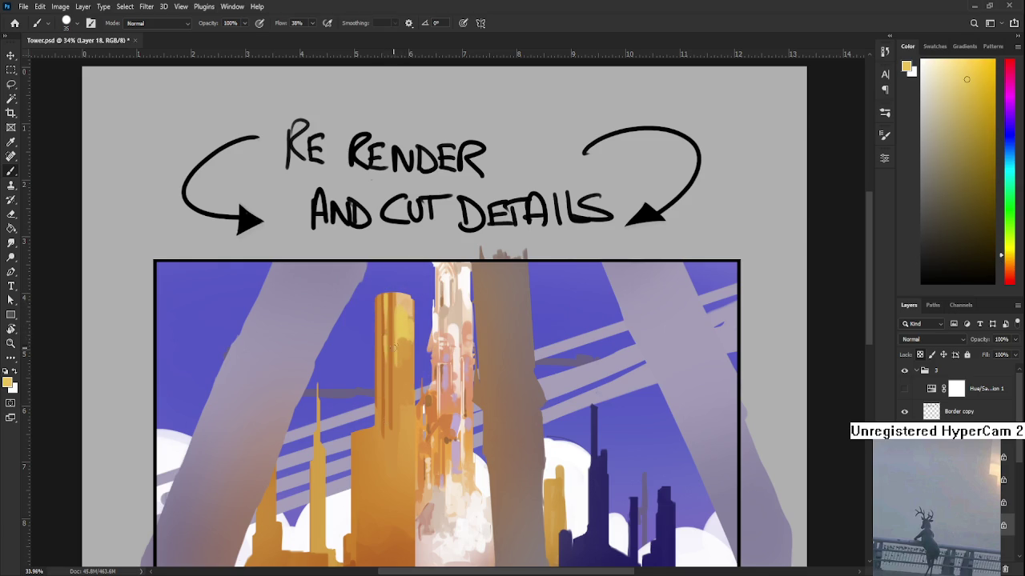
pyautogui.keyDown('alt'); pyautogui.click(393, 335); pyautogui.keyUp('alt')
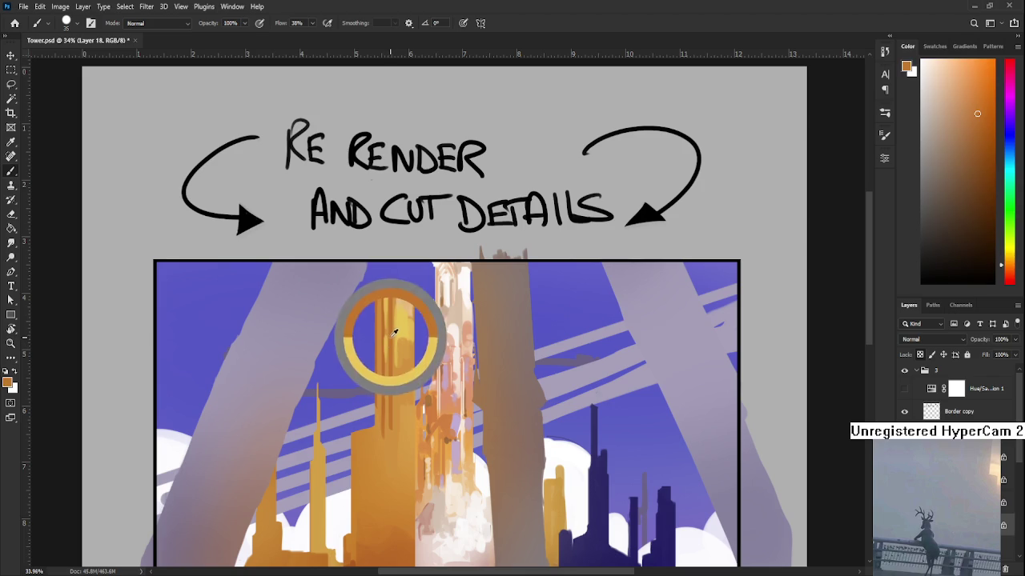
# - Pick a dark red and dab small marks near the top of the orange tower
pyautogui.click(993, 187)
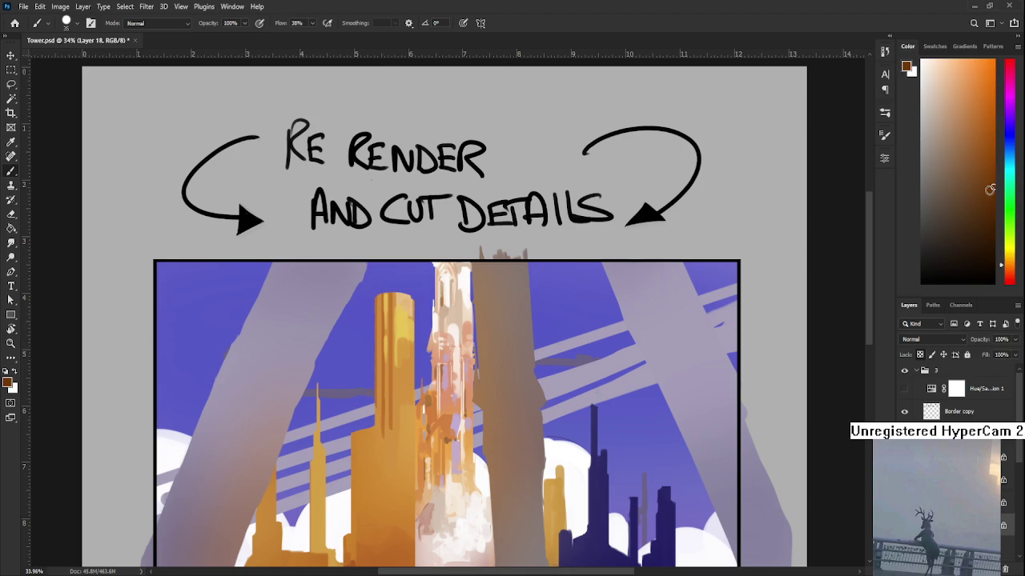
pyautogui.click(1009, 276)
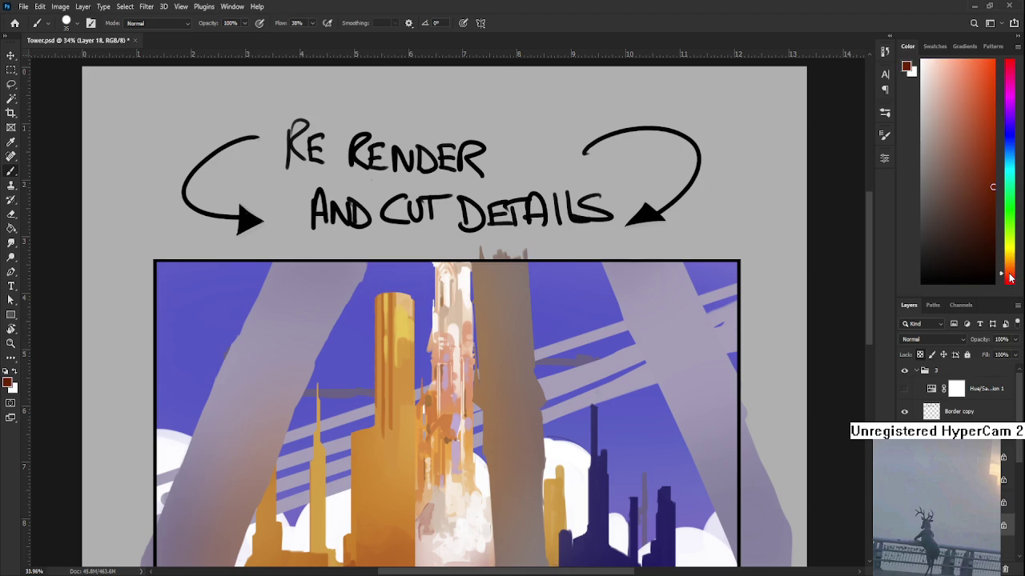
pyautogui.moveTo(379, 332)
pyautogui.mouseDown()
pyautogui.moveTo(381, 378)
pyautogui.moveTo(379, 348)
pyautogui.mouseUp()
pyautogui.hotkey('ctrl', 'z')
pyautogui.hotkey('ctrl', 'z')
pyautogui.moveTo(376, 338); pyautogui.dragTo(380, 346)
# - Shrink the brush to 10 px and paint thin vertical streaks down the orange tower
pyautogui.scroll(1, 397, 331)
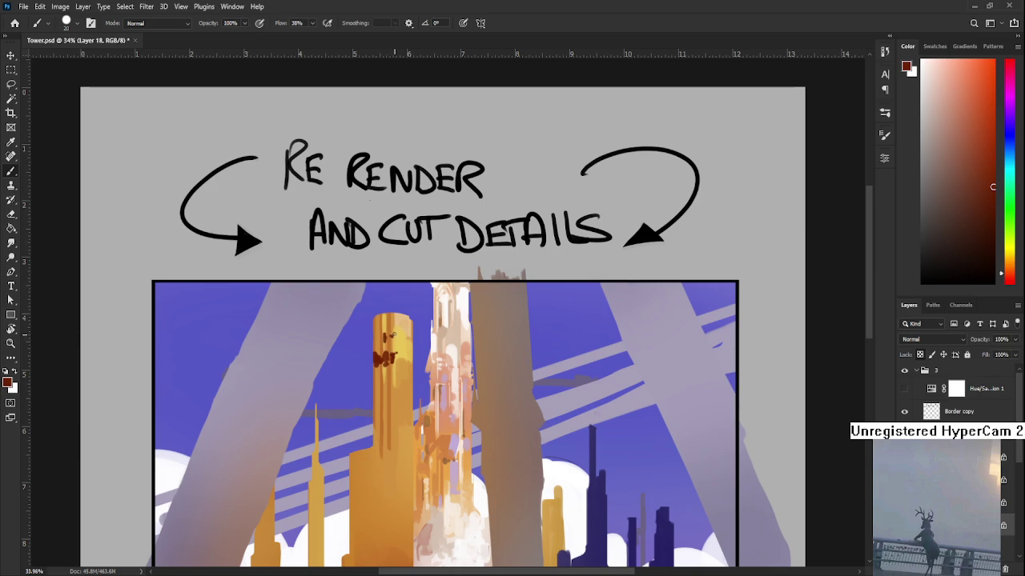
pyautogui.scroll(1, 393, 335)
pyautogui.press('[')
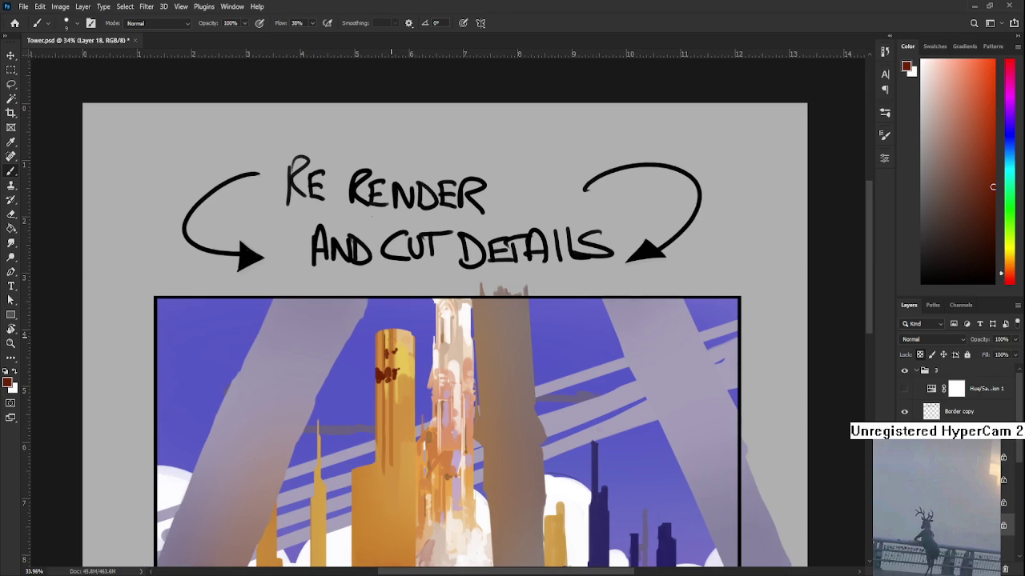
pyautogui.moveTo(394, 349); pyautogui.dragTo(404, 289)
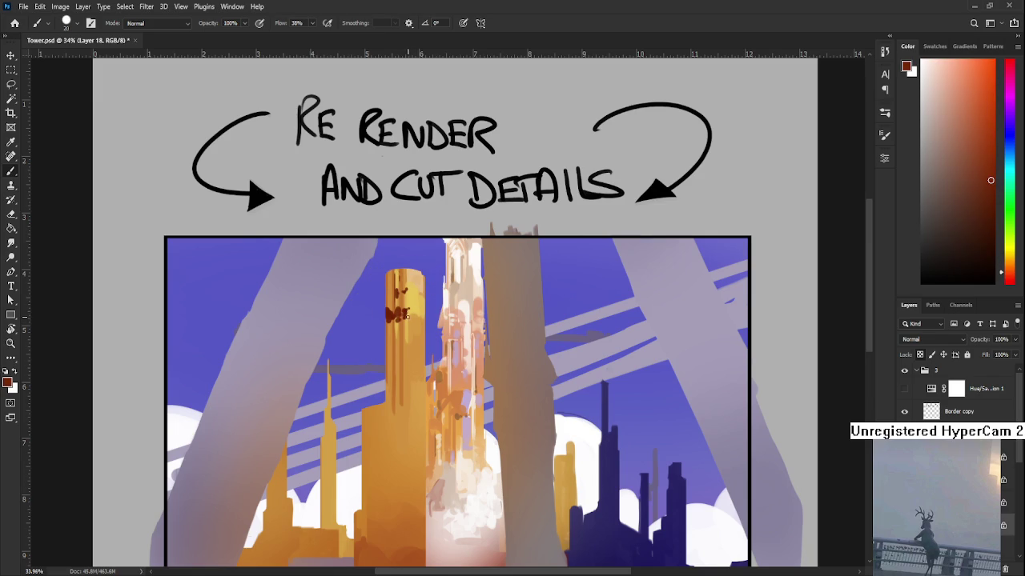
pyautogui.moveTo(406, 312); pyautogui.dragTo(407, 416)
pyautogui.moveTo(402, 315); pyautogui.dragTo(402, 416)
pyautogui.moveTo(407, 315); pyautogui.dragTo(400, 410)
# - Sample several oranges from the tower, from yellower to deeper tones
pyautogui.moveTo(417, 292); pyautogui.dragTo(401, 347)
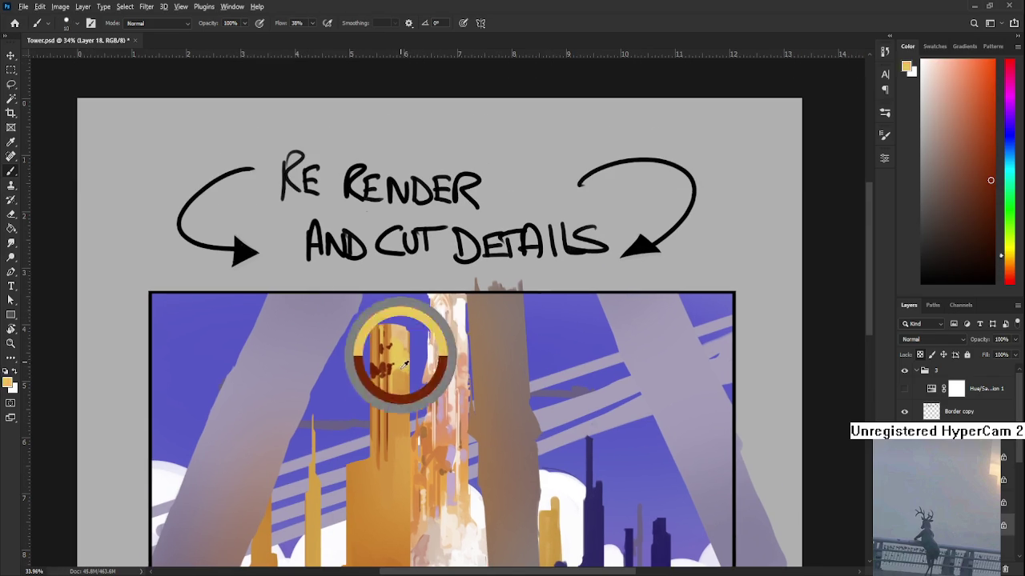
pyautogui.keyDown('alt'); pyautogui.click(401, 347); pyautogui.keyUp('alt')
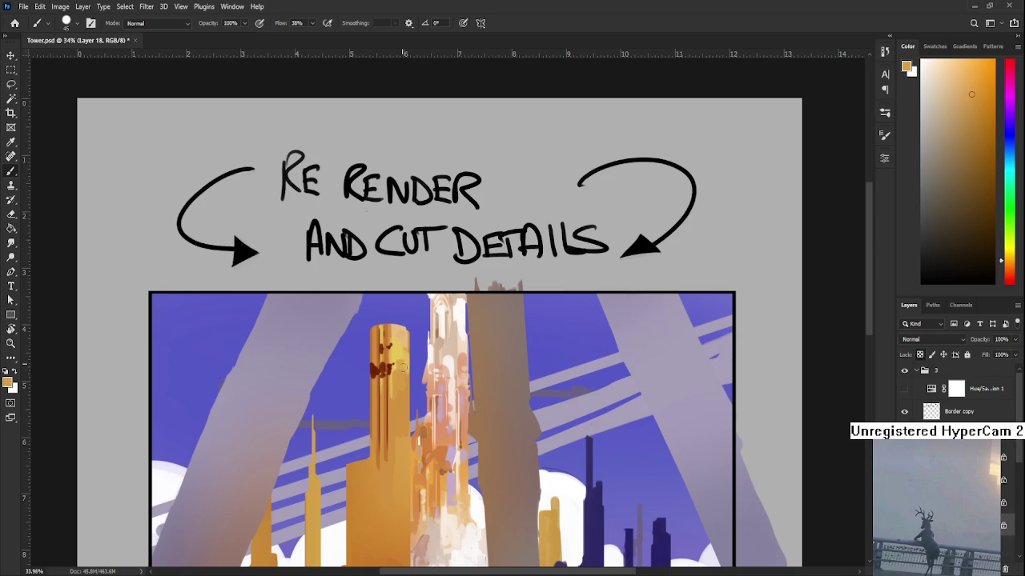
pyautogui.keyDown('alt'); pyautogui.click(400, 357); pyautogui.keyUp('alt')
pyautogui.keyDown('alt'); pyautogui.click(400, 368); pyautogui.keyUp('alt')
# - Sample the dark red-brown marks and check the painting's values in greyscale preview (Ctrl+Y)
pyautogui.keyDown('alt'); pyautogui.click(405, 380); pyautogui.keyUp('alt')
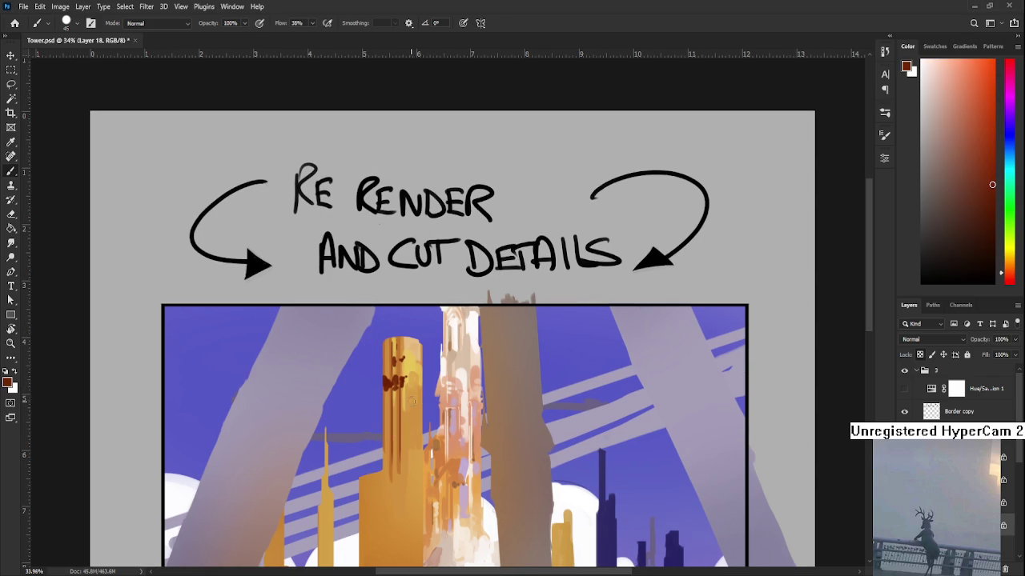
pyautogui.keyDown('alt'); pyautogui.click(410, 387); pyautogui.keyUp('alt')
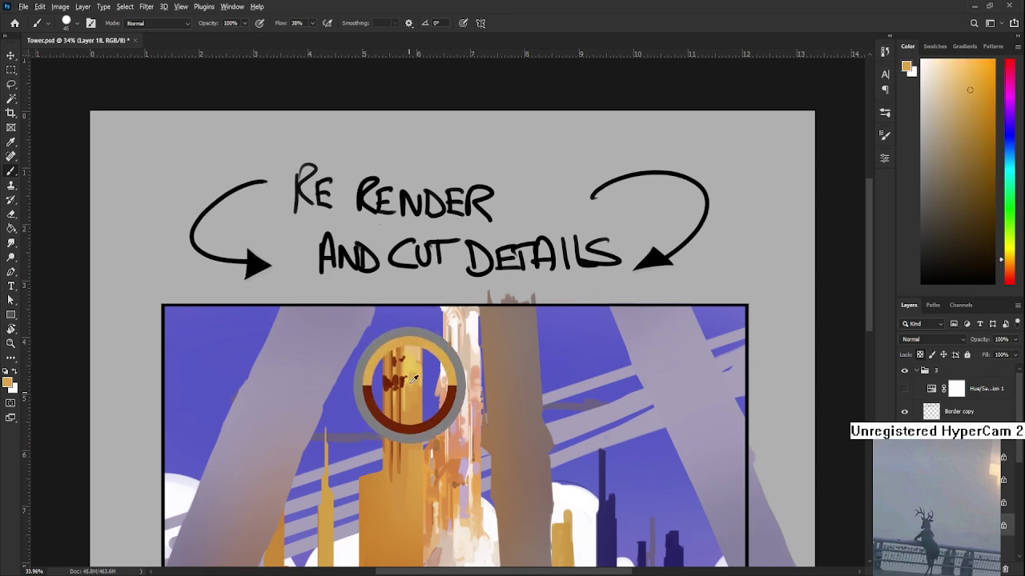
pyautogui.moveTo(429, 423)
pyautogui.mouseDown()
pyautogui.moveTo(424, 361)
pyautogui.moveTo(425, 386)
pyautogui.mouseUp()
pyautogui.keyDown('alt'); pyautogui.click(427, 337); pyautogui.keyUp('alt')
pyautogui.moveTo(427, 337); pyautogui.dragTo(429, 409)
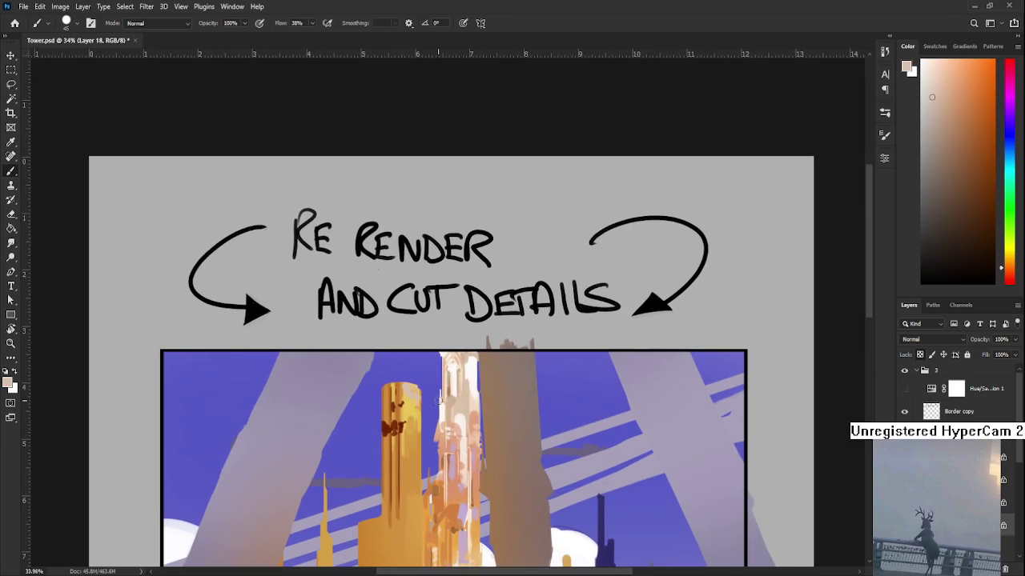
pyautogui.click(905, 389)
pyautogui.click(905, 389)
pyautogui.hotkey('ctrl', 'y')
pyautogui.hotkey('ctrl', 'y')
# - Swap to white, then sample tan, dark red-brown and lighter oranges from the tower
pyautogui.press('x')
pyautogui.moveTo(425, 412); pyautogui.dragTo(397, 301)
pyautogui.keyDown('alt'); pyautogui.click(397, 301); pyautogui.keyUp('alt')
pyautogui.keyDown('alt'); pyautogui.click(400, 319); pyautogui.keyUp('alt')
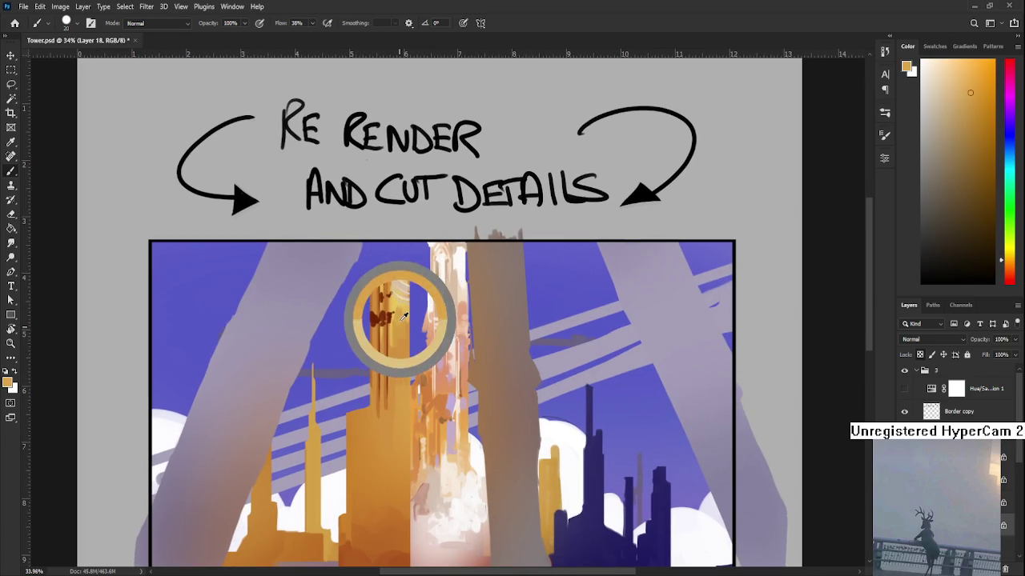
pyautogui.keyDown('alt'); pyautogui.click(383, 319); pyautogui.keyUp('alt')
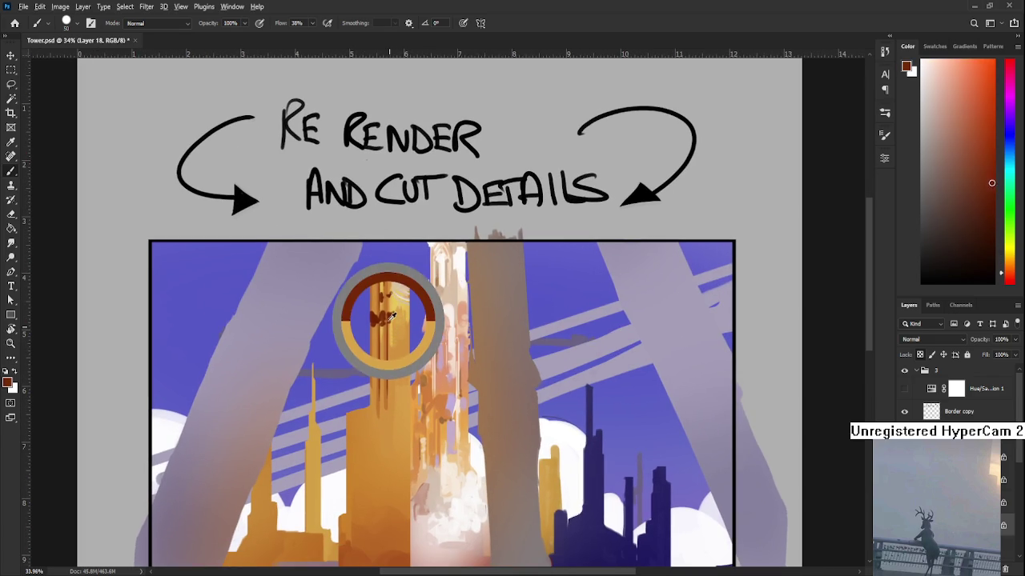
pyautogui.keyDown('alt'); pyautogui.click(389, 374); pyautogui.keyUp('alt')
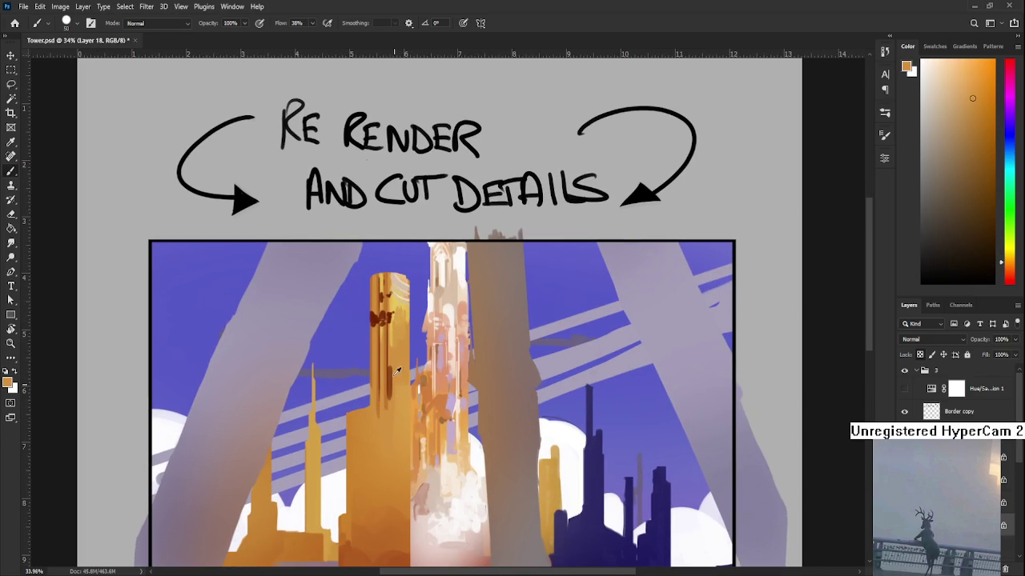
pyautogui.keyDown('alt'); pyautogui.click(391, 392); pyautogui.keyUp('alt')
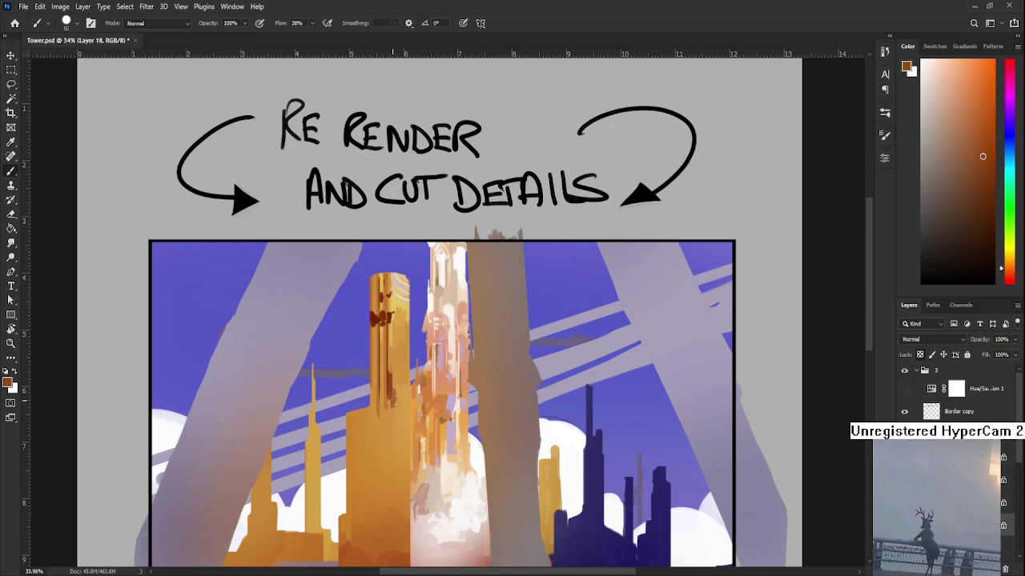
pyautogui.keyDown('alt'); pyautogui.click(400, 388); pyautogui.keyUp('alt')
pyautogui.keyDown('alt'); pyautogui.click(402, 402); pyautogui.keyUp('alt')
# - Paint a dark vertical stroke and a small darker mark on the tower, then sample dark red-brown
pyautogui.moveTo(405, 396); pyautogui.dragTo(402, 503)
pyautogui.keyDown('alt'); pyautogui.click(397, 433); pyautogui.keyUp('alt')
pyautogui.keyDown('alt'); pyautogui.click(402, 425); pyautogui.keyUp('alt')
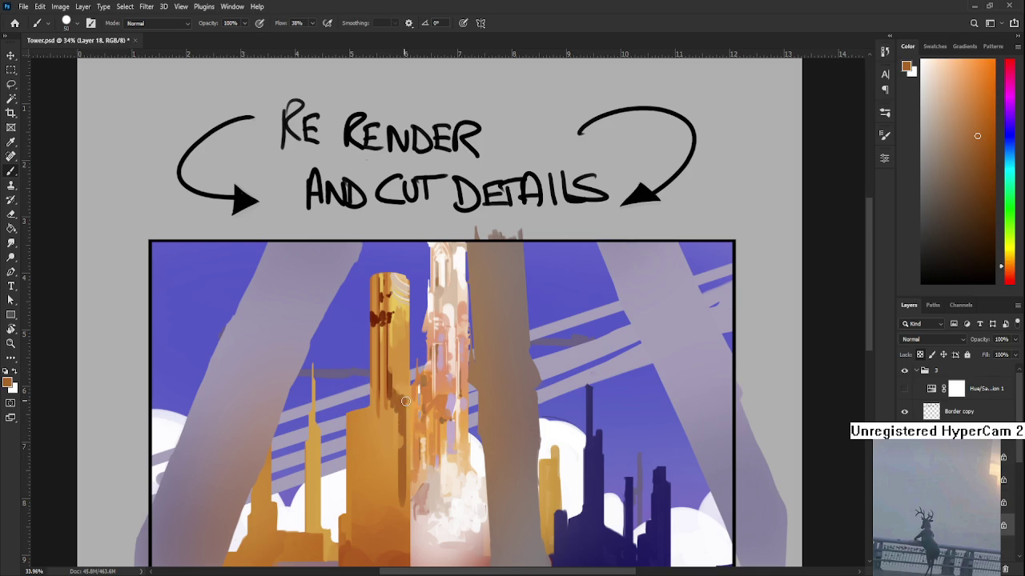
pyautogui.keyDown('alt'); pyautogui.click(406, 415); pyautogui.keyUp('alt')
pyautogui.moveTo(405, 397); pyautogui.dragTo(403, 441)
pyautogui.click(404, 418)
pyautogui.keyDown('alt'); pyautogui.click(372, 375); pyautogui.keyUp('alt')
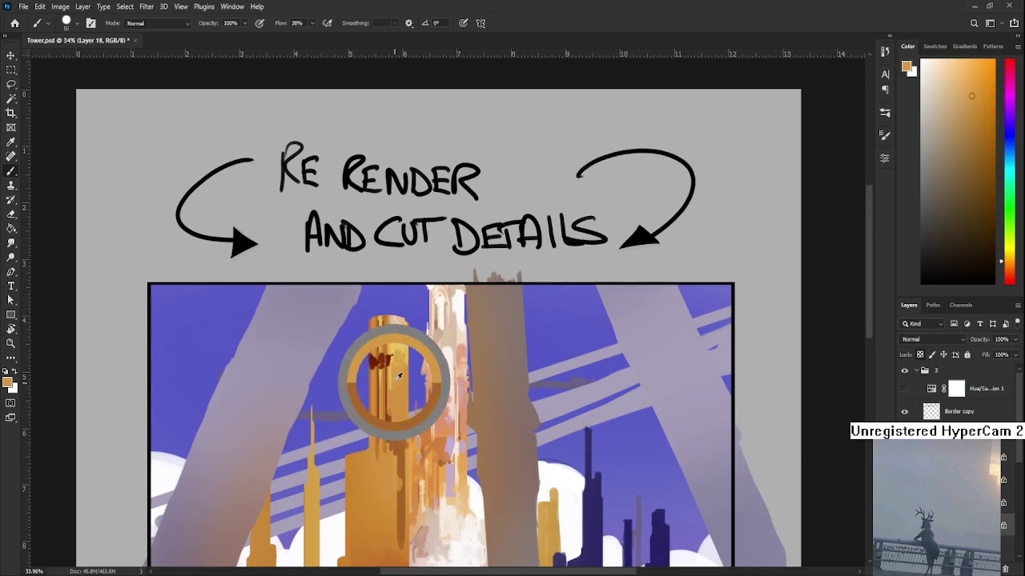
pyautogui.moveTo(411, 338); pyautogui.dragTo(407, 364)
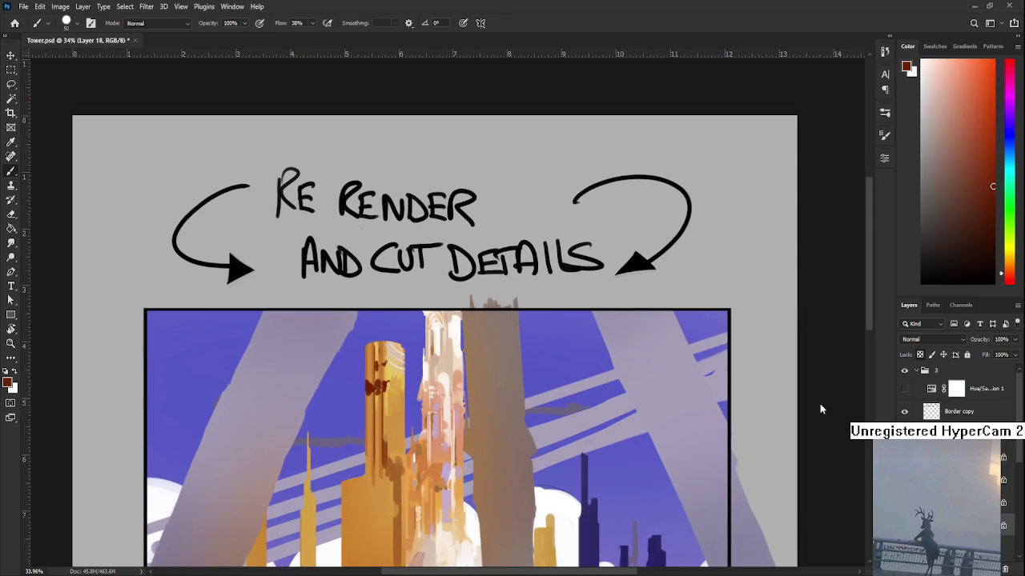
# - Switch to the Eraser to remove parts of the dark marks on the tower
pyautogui.press('e')
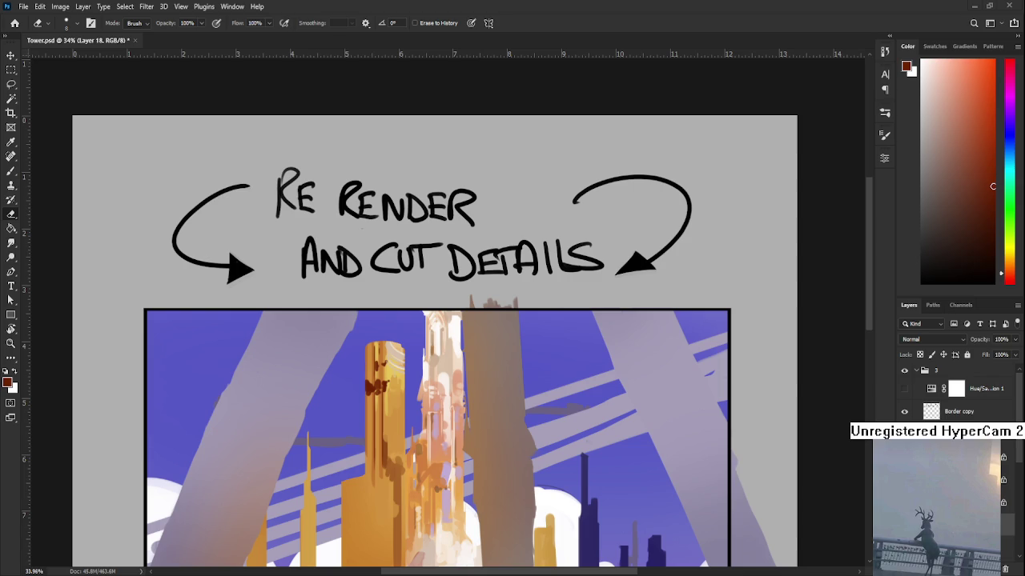
# - Return to the Brush and sample a range of light and dark oranges from the tower
pyautogui.moveTo(399, 463); pyautogui.dragTo(413, 403)
pyautogui.press('b')
pyautogui.keyDown('alt'); pyautogui.click(410, 409); pyautogui.keyUp('alt')
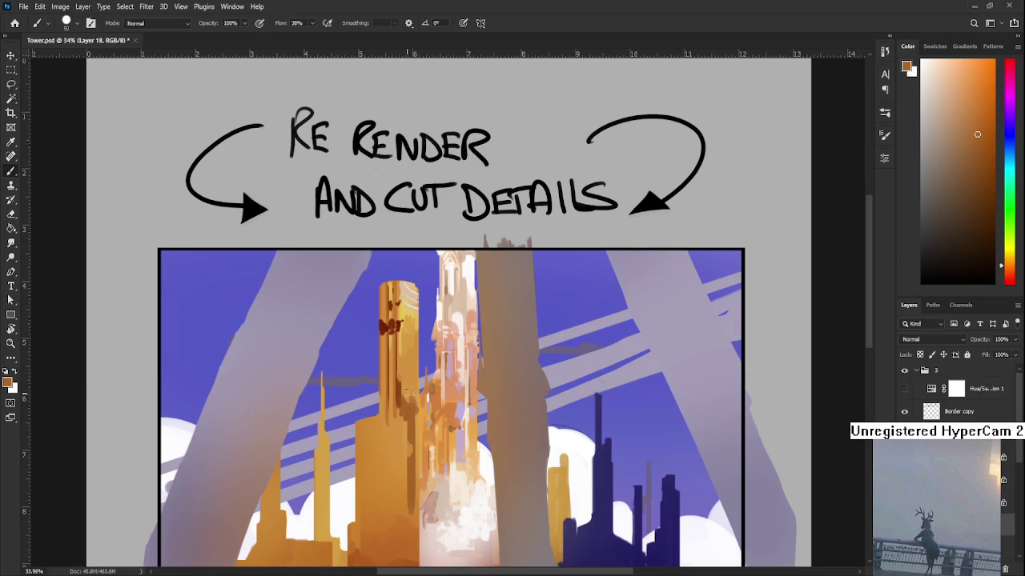
pyautogui.keyDown('alt'); pyautogui.click(409, 393); pyautogui.keyUp('alt')
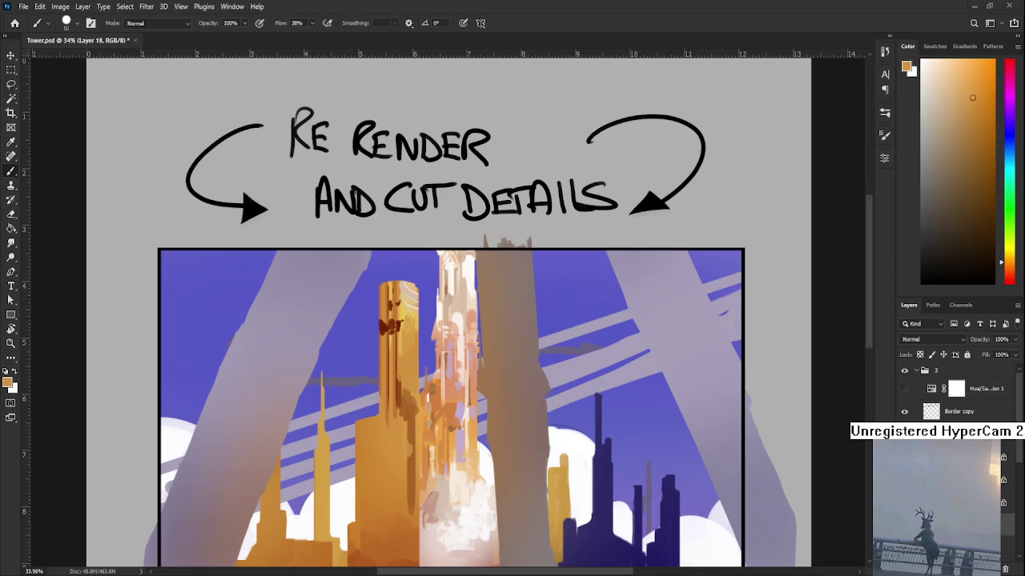
pyautogui.moveTo(354, 407); pyautogui.dragTo(351, 356)
pyautogui.keyDown('alt'); pyautogui.click(408, 343); pyautogui.keyUp('alt')
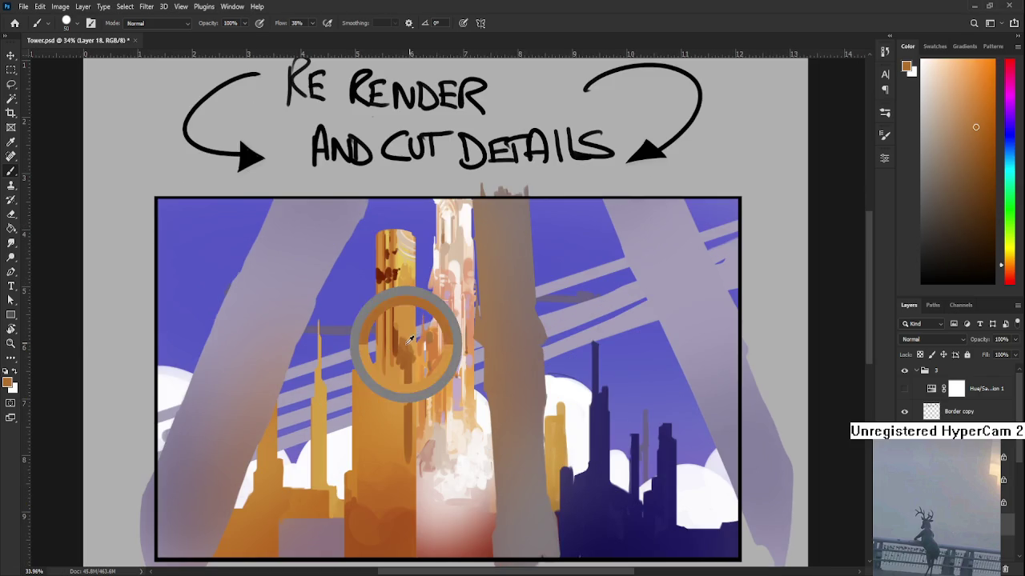
pyautogui.keyDown('alt'); pyautogui.click(409, 314); pyautogui.keyUp('alt')
pyautogui.keyDown('alt'); pyautogui.click(411, 322); pyautogui.keyUp('alt')
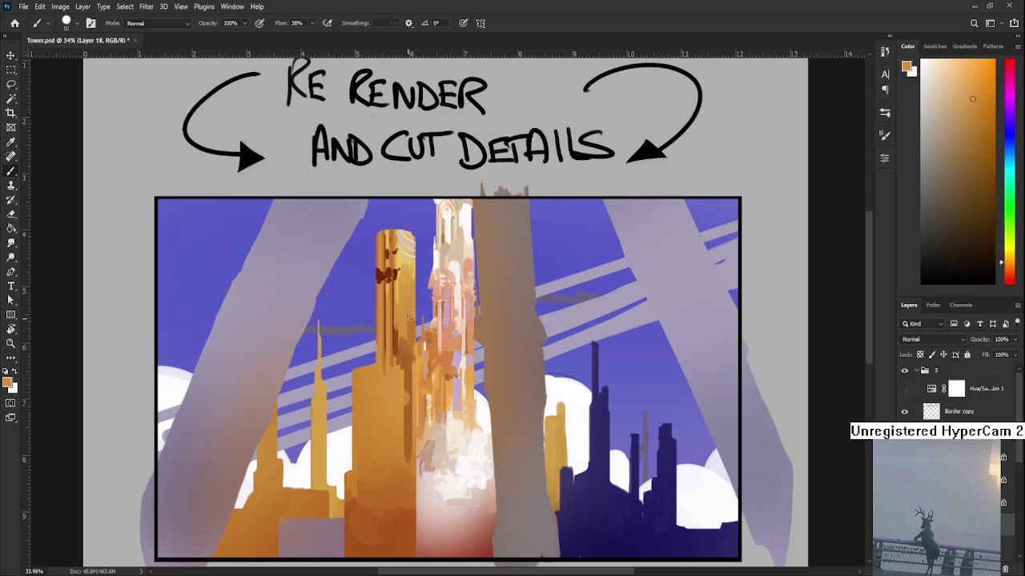
pyautogui.keyDown('alt'); pyautogui.click(412, 320); pyautogui.keyUp('alt')
pyautogui.keyDown('alt'); pyautogui.click(412, 319); pyautogui.keyUp('alt')
# - Paint a thin pale-orange vertical stroke up the tower and shrink the brush to 10
pyautogui.scroll(2, 415, 318)
pyautogui.keyDown('alt'); pyautogui.click(406, 282); pyautogui.keyUp('alt')
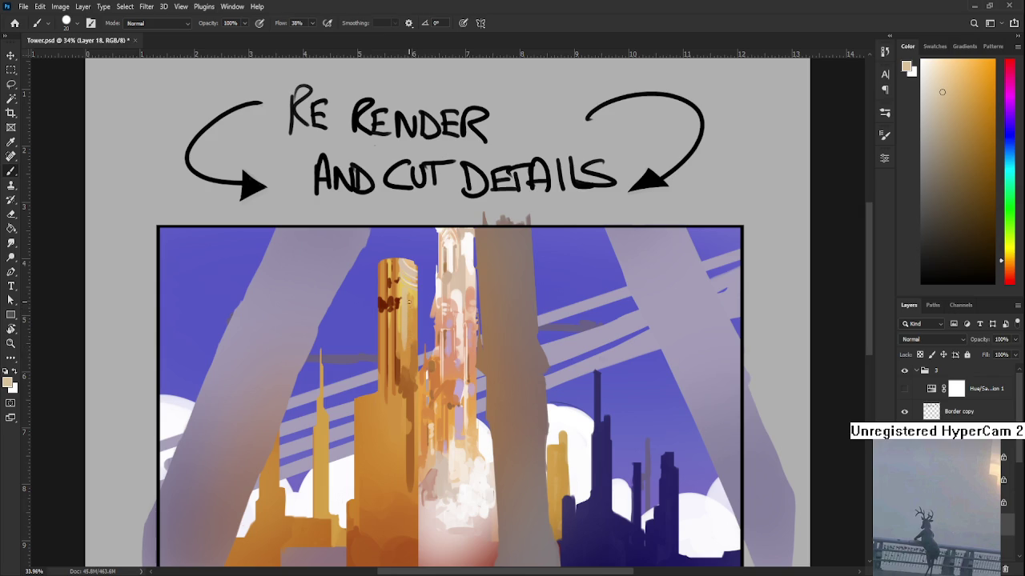
pyautogui.moveTo(407, 345); pyautogui.dragTo(412, 296)
pyautogui.moveTo(415, 370)
pyautogui.mouseDown()
pyautogui.moveTo(418, 381)
pyautogui.moveTo(421, 346)
pyautogui.mouseUp()
pyautogui.keyDown('alt'); pyautogui.click(417, 384); pyautogui.keyUp('alt')
pyautogui.keyDown('alt'); pyautogui.click(414, 340); pyautogui.keyUp('alt')
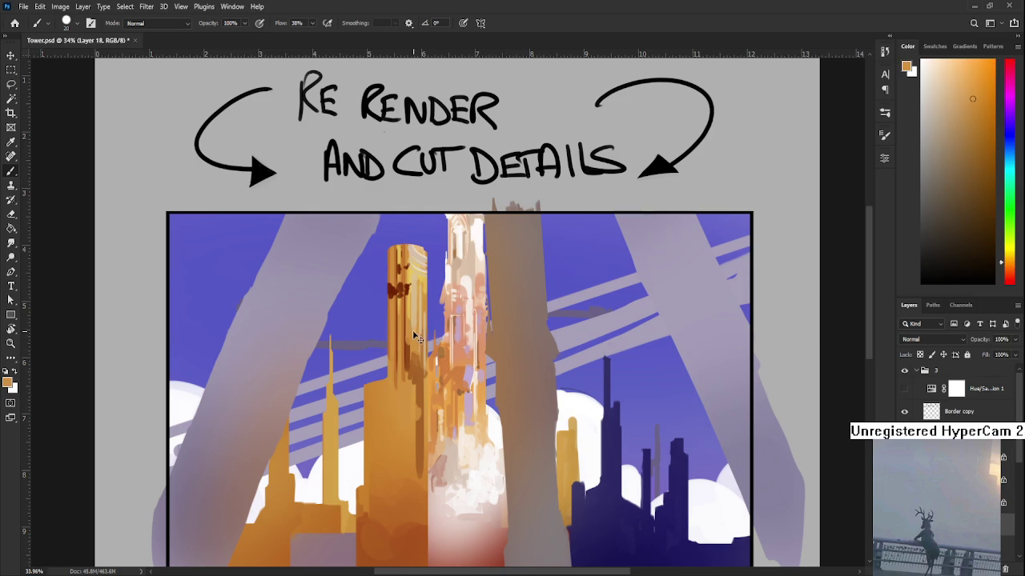
pyautogui.keyDown('alt'); pyautogui.click(416, 296); pyautogui.keyUp('alt')
pyautogui.moveTo(406, 319); pyautogui.dragTo(409, 331)
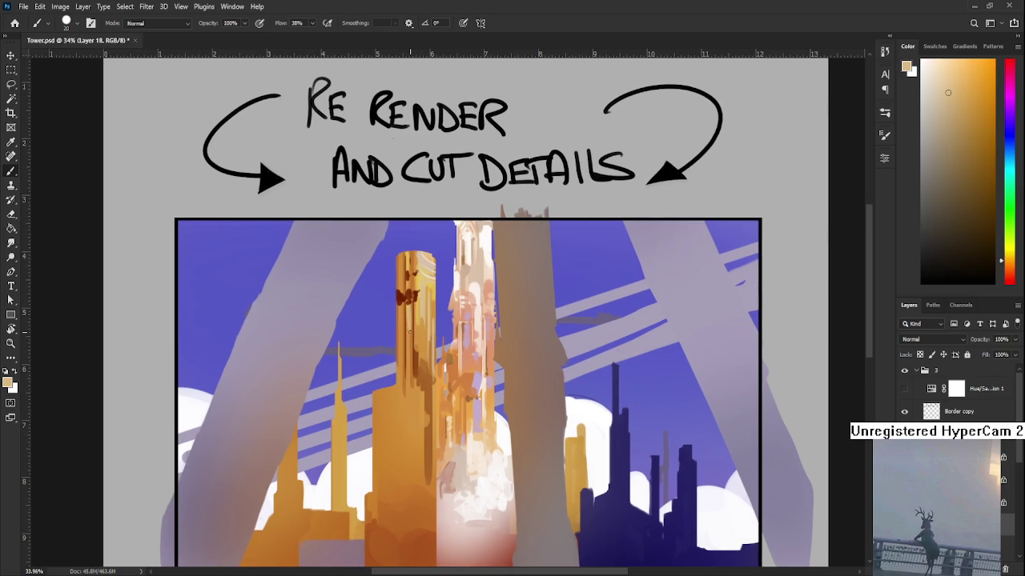
pyautogui.press('[')
pyautogui.scroll(2, 411, 351)
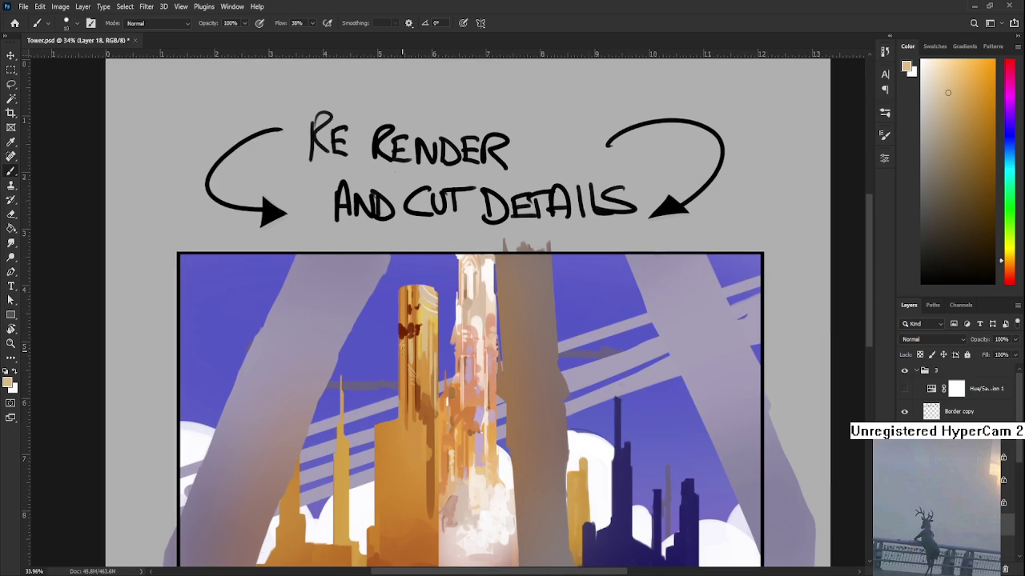
pyautogui.moveTo(404, 352); pyautogui.dragTo(405, 390)
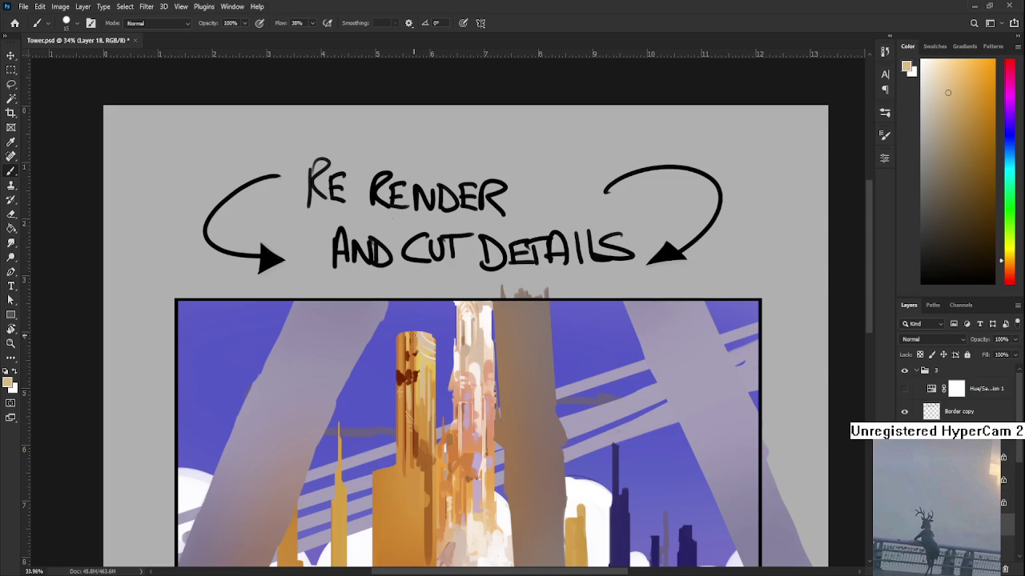
# - Swap colours so white becomes the foreground painting colour
pyautogui.press('x')
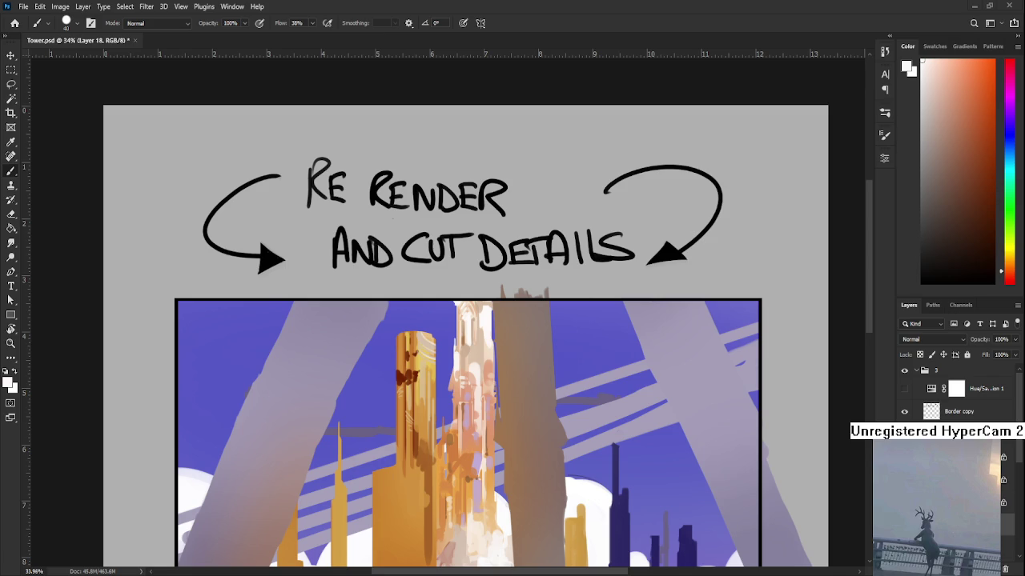
# - Paint dark red marks near the tower's top with the brush shrunk to 20
pyautogui.moveTo(330, 382); pyautogui.dragTo(328, 336)
pyautogui.keyDown('alt'); pyautogui.click(402, 329); pyautogui.keyUp('alt')
pyautogui.moveTo(402, 329); pyautogui.dragTo(401, 311)
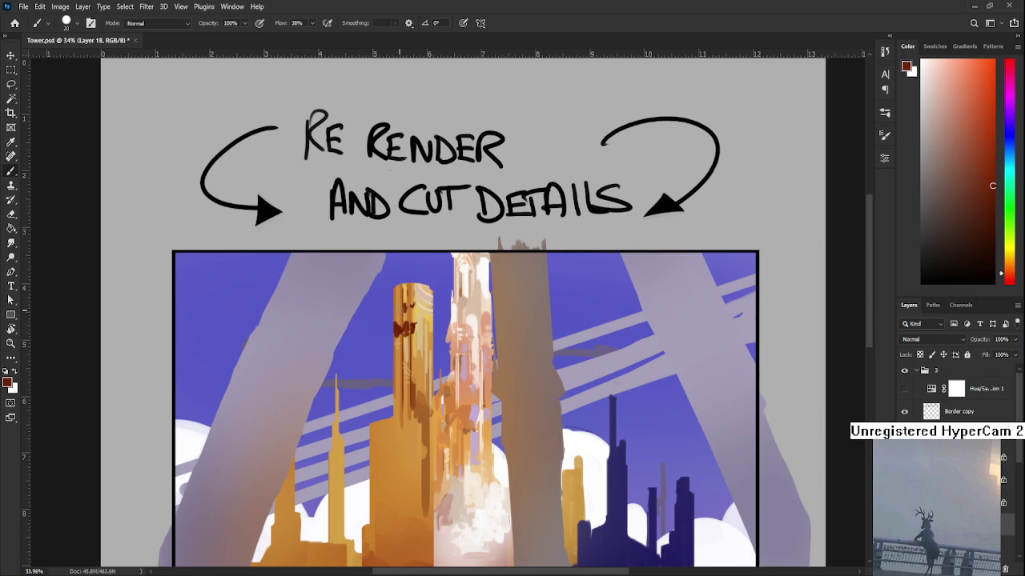
pyautogui.press('[')
pyautogui.press('[')
pyautogui.moveTo(404, 311); pyautogui.dragTo(390, 224)
# - Paint a darker orange vertical stroke down the tower's middle and resample oranges
pyautogui.keyDown('alt'); pyautogui.click(409, 312); pyautogui.keyUp('alt')
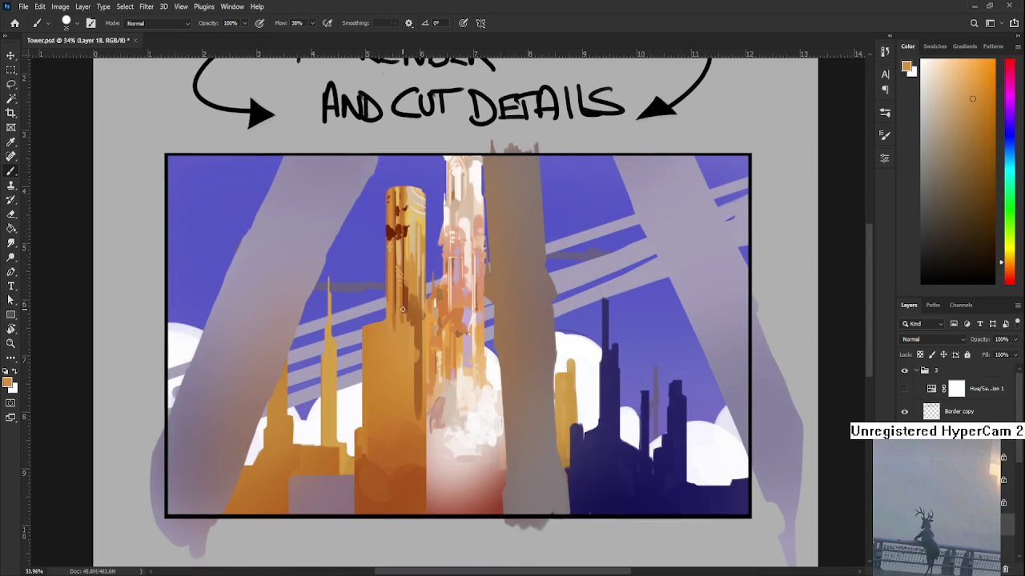
pyautogui.keyDown('alt'); pyautogui.click(417, 313); pyautogui.keyUp('alt')
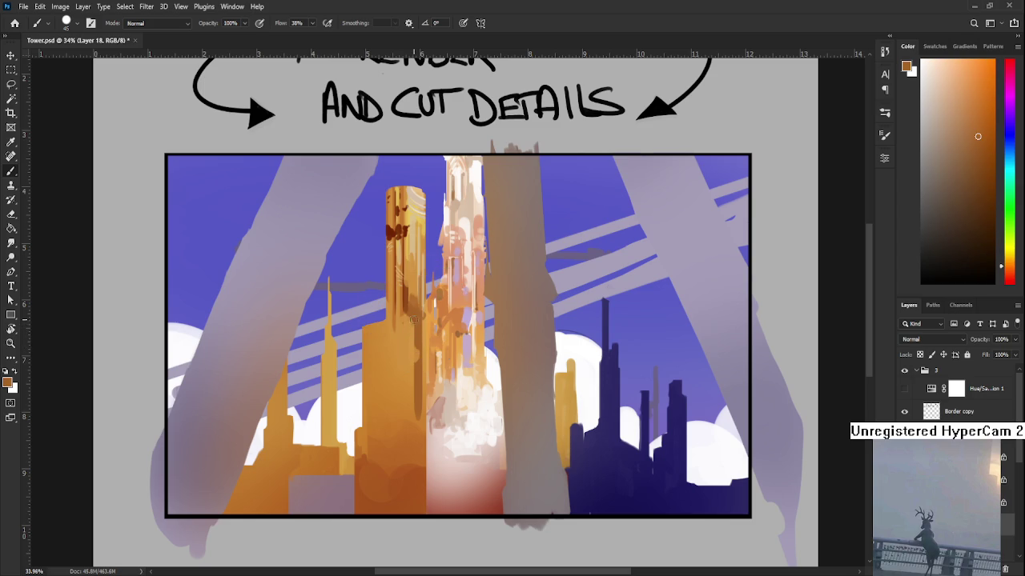
pyautogui.moveTo(408, 316); pyautogui.dragTo(405, 420)
pyautogui.keyDown('alt'); pyautogui.click(405, 392); pyautogui.keyUp('alt')
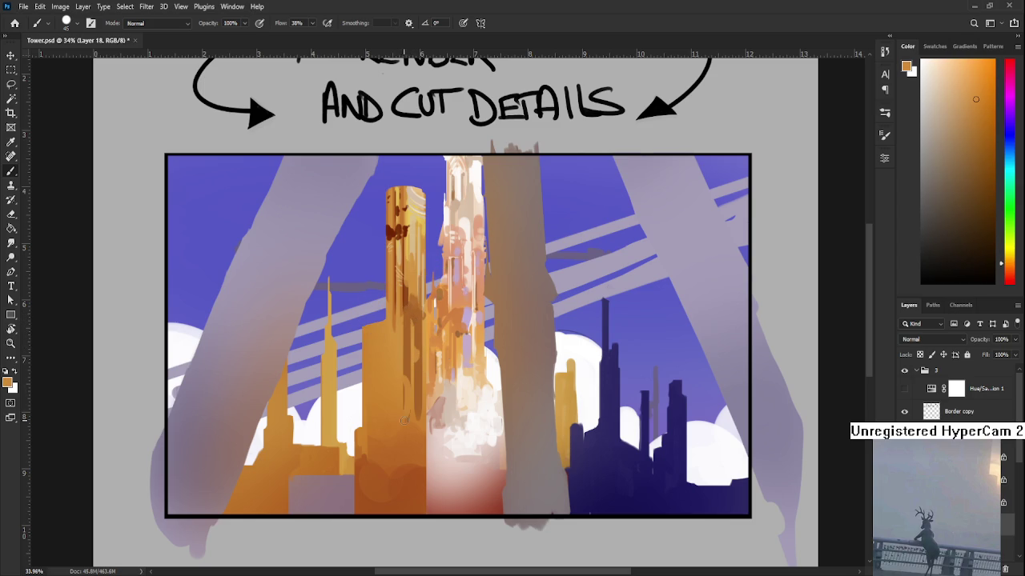
pyautogui.keyDown('alt'); pyautogui.click(403, 366); pyautogui.keyUp('alt')
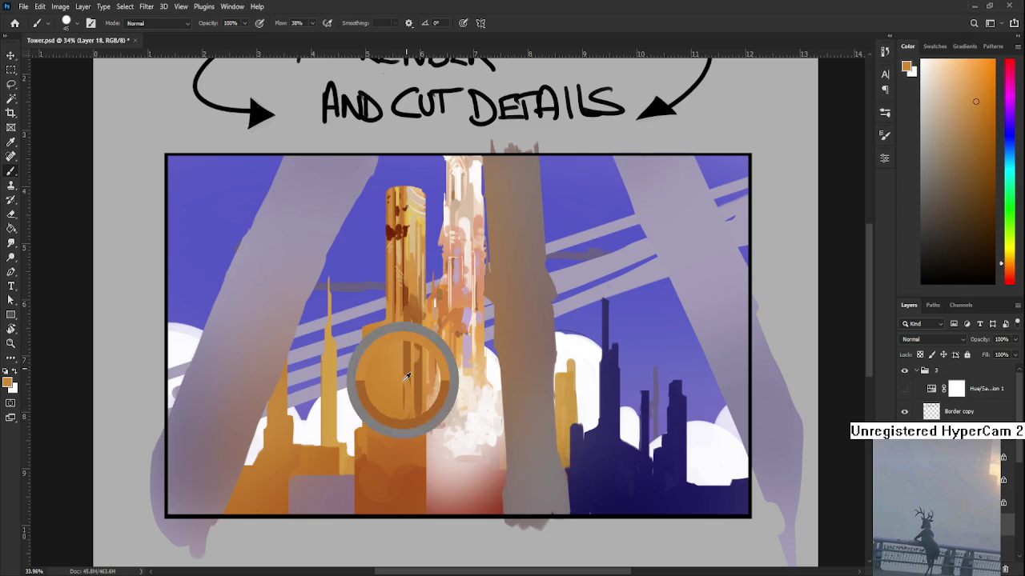
pyautogui.keyDown('alt'); pyautogui.click(414, 366); pyautogui.keyUp('alt')
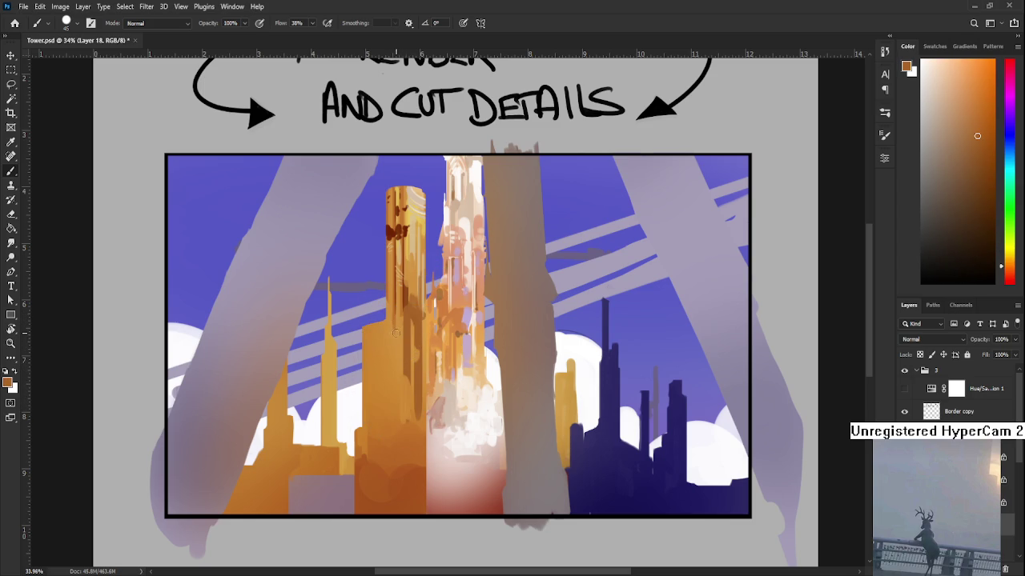
# - Dab brown marks on the tower and add another darker orange stroke down it
pyautogui.moveTo(397, 320); pyautogui.dragTo(392, 340)
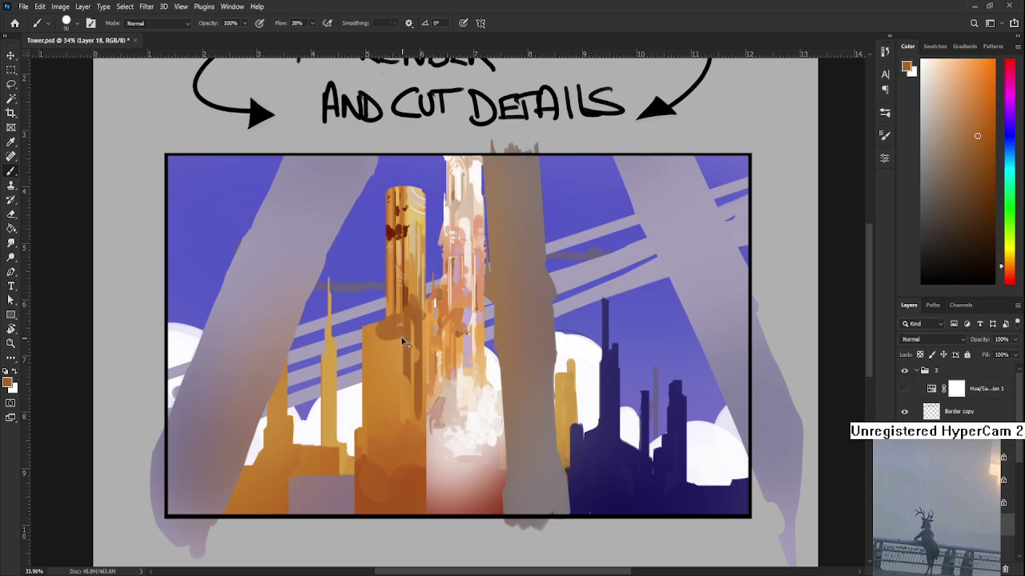
pyautogui.keyDown('alt'); pyautogui.click(388, 343); pyautogui.keyUp('alt')
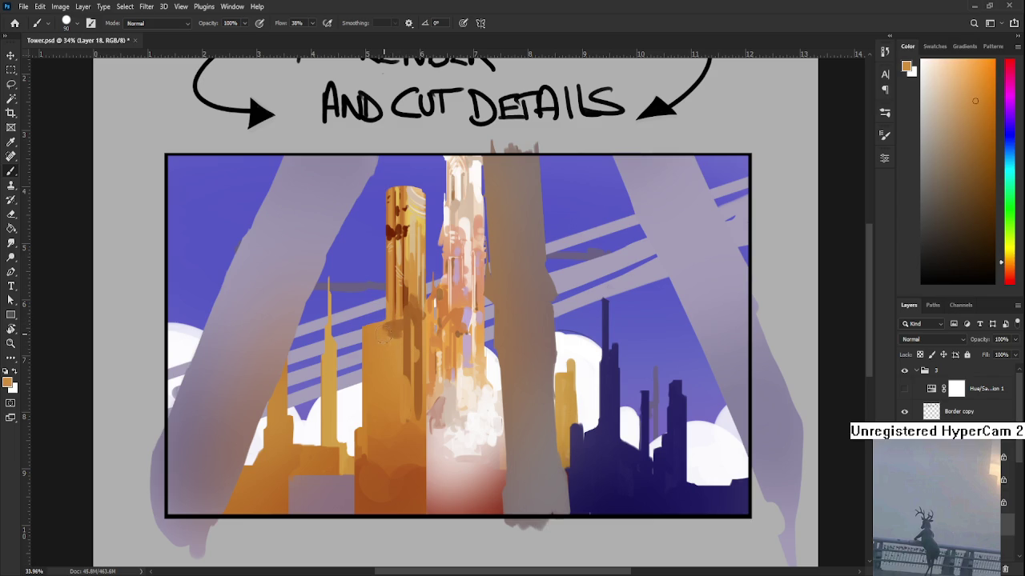
pyautogui.keyDown('alt'); pyautogui.click(403, 355); pyautogui.keyUp('alt')
pyautogui.keyDown('alt'); pyautogui.click(395, 314); pyautogui.keyUp('alt')
pyautogui.moveTo(395, 317); pyautogui.dragTo(390, 410)
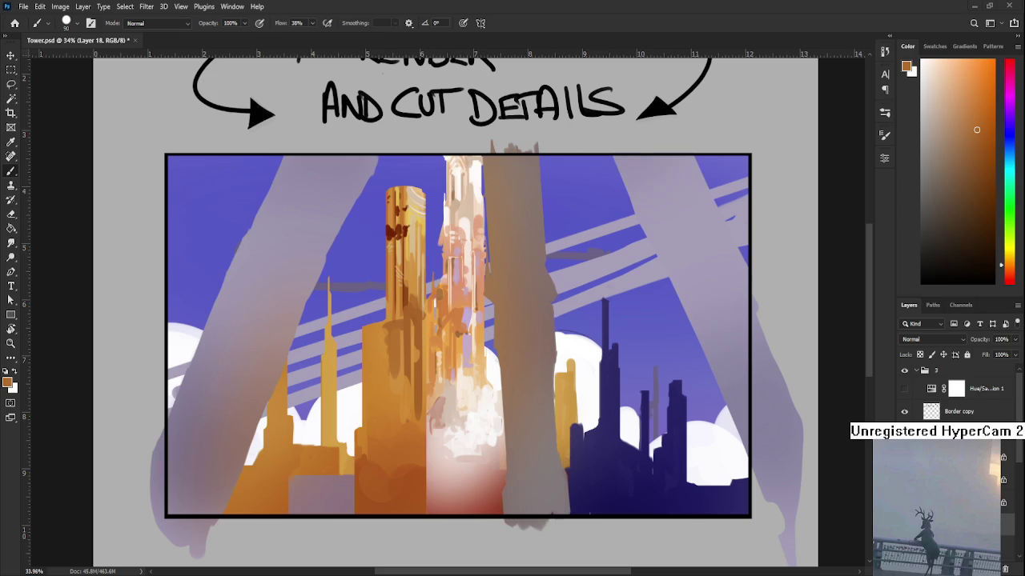
# - Pan the view up and right over the orange tower's lower body
pyautogui.moveTo(384, 375); pyautogui.dragTo(410, 342)
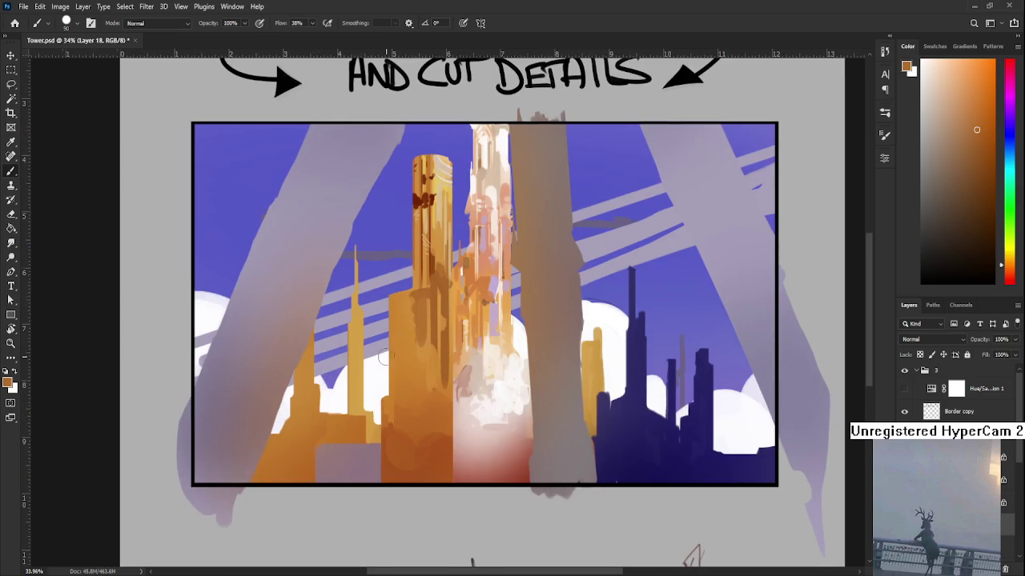
# - Halve the brush and dab light tan highlights among the orange streaks
pyautogui.keyDown('alt'); pyautogui.click(411, 343); pyautogui.keyUp('alt')
pyautogui.keyDown('alt'); pyautogui.click(449, 215); pyautogui.keyUp('alt')
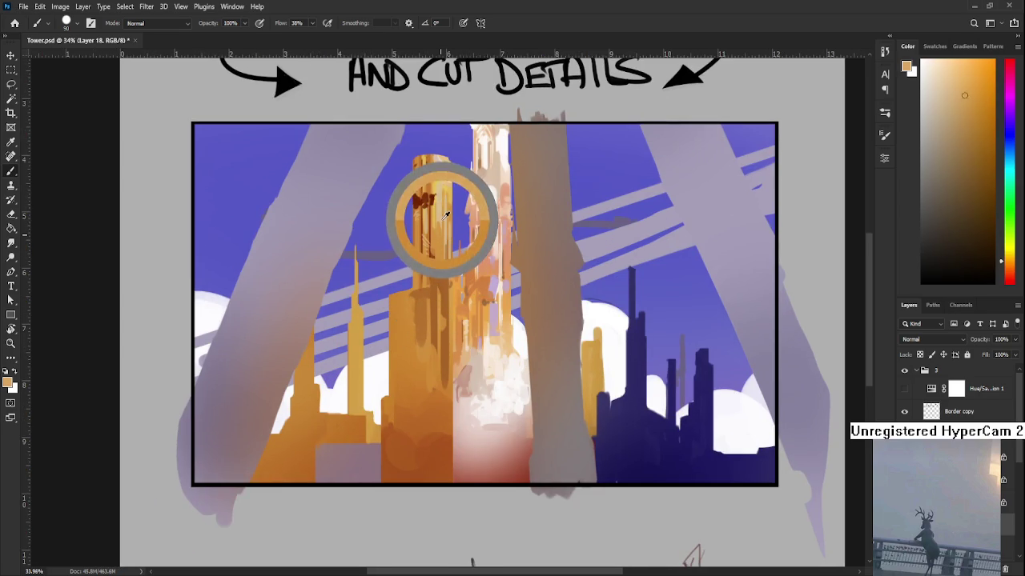
pyautogui.press('[')
pyautogui.press('[')
pyautogui.press('[')
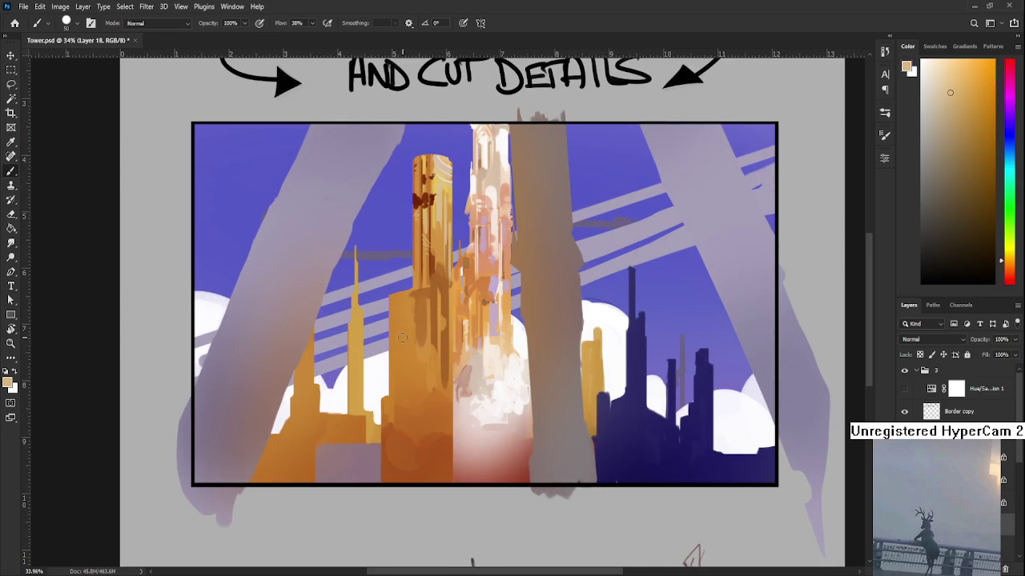
pyautogui.moveTo(413, 309); pyautogui.dragTo(418, 305)
pyautogui.keyDown('alt'); pyautogui.click(422, 318); pyautogui.keyUp('alt')
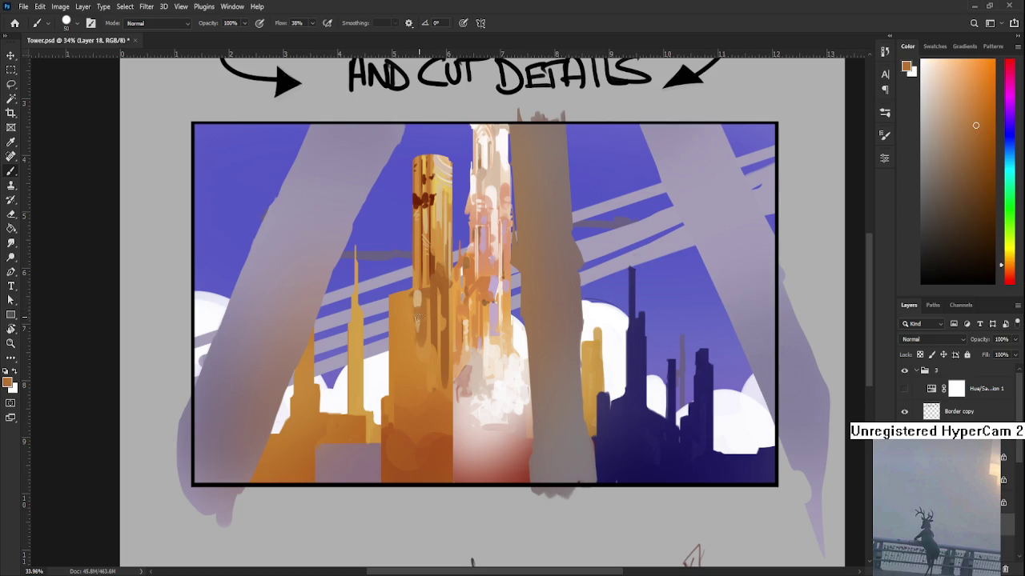
pyautogui.moveTo(426, 339); pyautogui.dragTo(421, 373)
pyautogui.keyDown('alt'); pyautogui.click(431, 330); pyautogui.keyUp('alt')
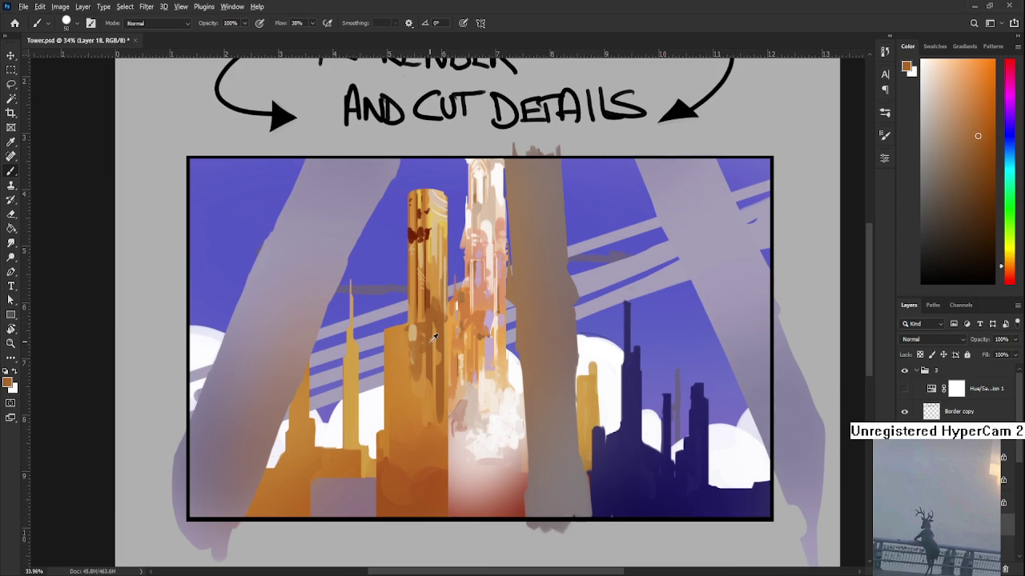
pyautogui.keyDown('alt'); pyautogui.click(417, 329); pyautogui.keyUp('alt')
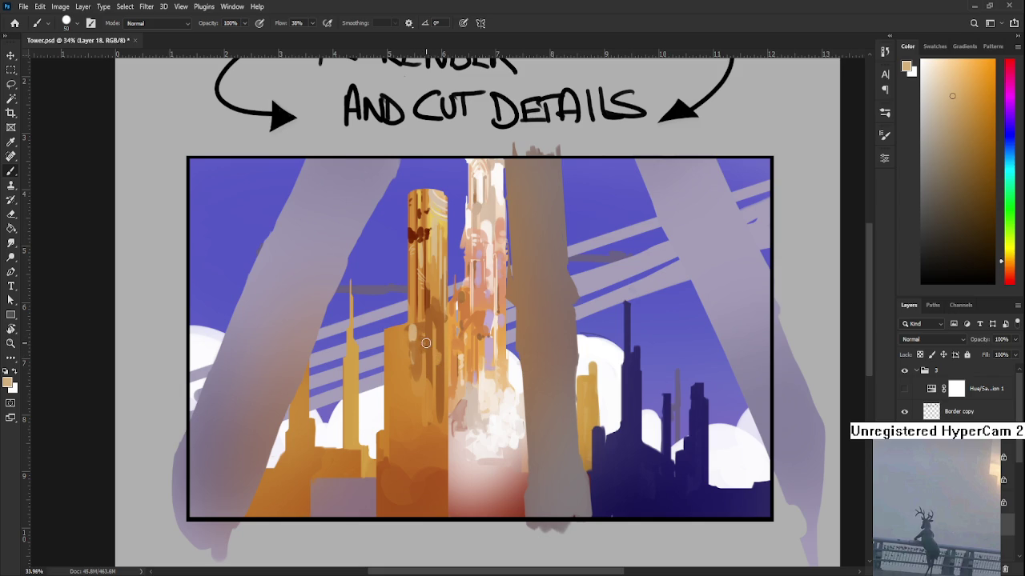
# - Sample a darker orange, then pick light lavender from the pale central tower
pyautogui.moveTo(428, 336)
pyautogui.mouseDown()
pyautogui.moveTo(441, 305)
pyautogui.moveTo(430, 332)
pyautogui.mouseUp()
pyautogui.keyDown('alt'); pyautogui.click(424, 310); pyautogui.keyUp('alt')
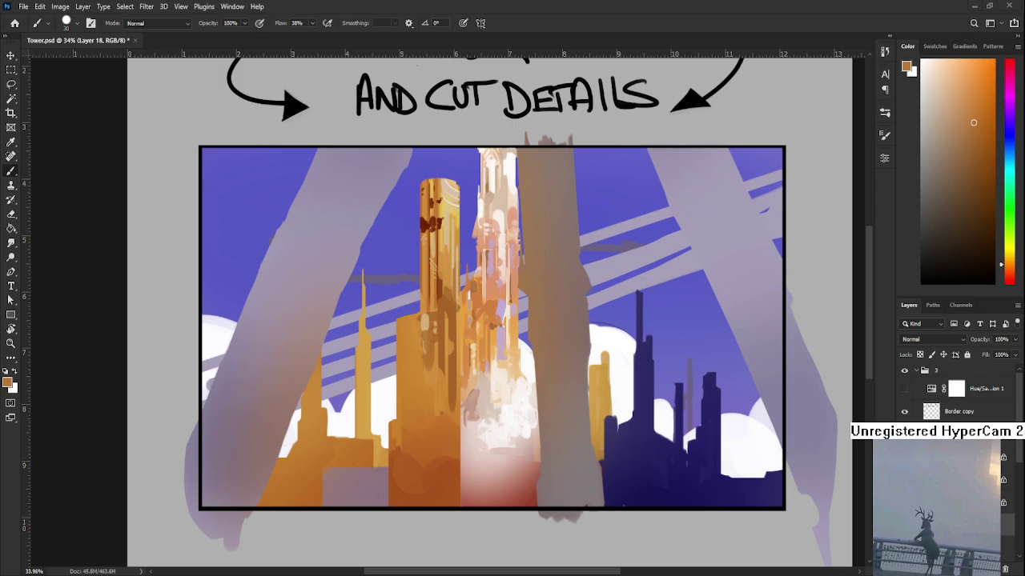
pyautogui.scroll(2, 468, 342)
pyautogui.keyDown('alt'); pyautogui.click(520, 283); pyautogui.keyUp('alt')
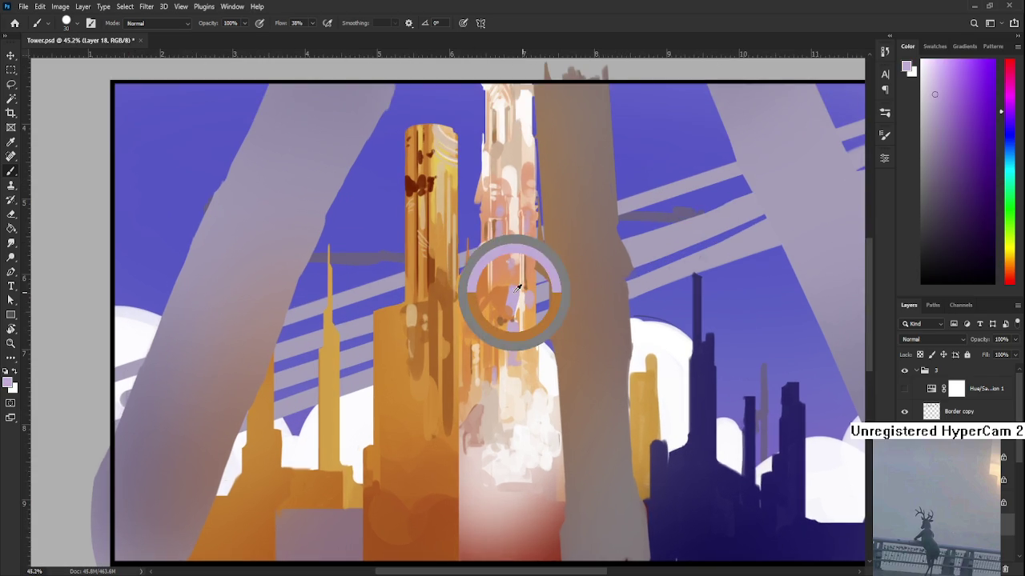
# - Fine-tune the lavender shade and paint a pale lavender stroke, enlarging the eraser to trim it
pyautogui.moveTo(924, 81); pyautogui.dragTo(925, 76)
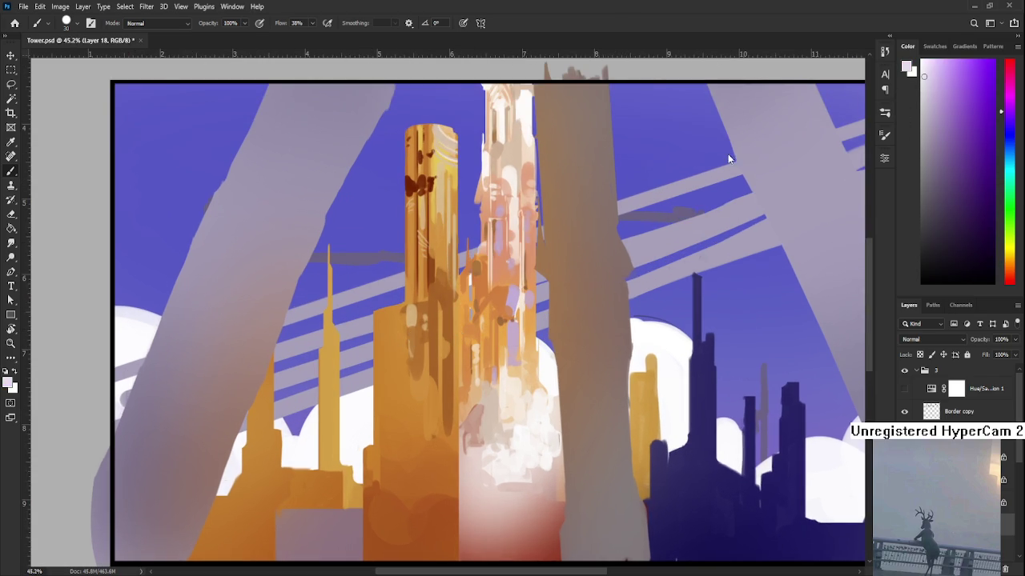
pyautogui.click(928, 82)
pyautogui.press(']')
pyautogui.press(']')
pyautogui.moveTo(382, 312)
pyautogui.mouseDown()
pyautogui.moveTo(383, 376)
pyautogui.moveTo(382, 317)
pyautogui.mouseUp()
pyautogui.keyDown('alt'); pyautogui.click(384, 354); pyautogui.keyUp('alt')
pyautogui.keyDown('alt'); pyautogui.click(385, 352); pyautogui.keyUp('alt')
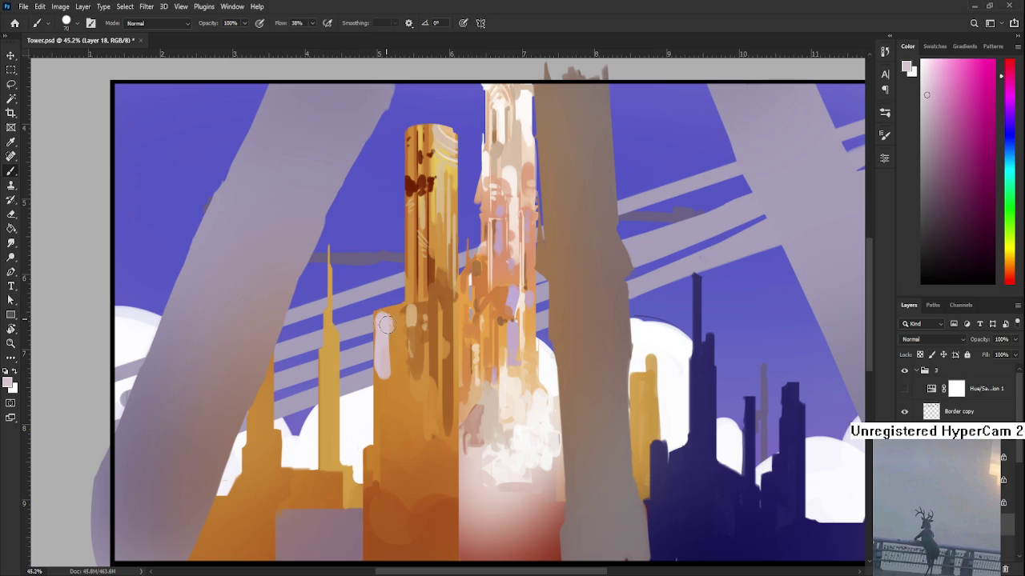
pyautogui.press('e')
pyautogui.press(']')
pyautogui.press(']')
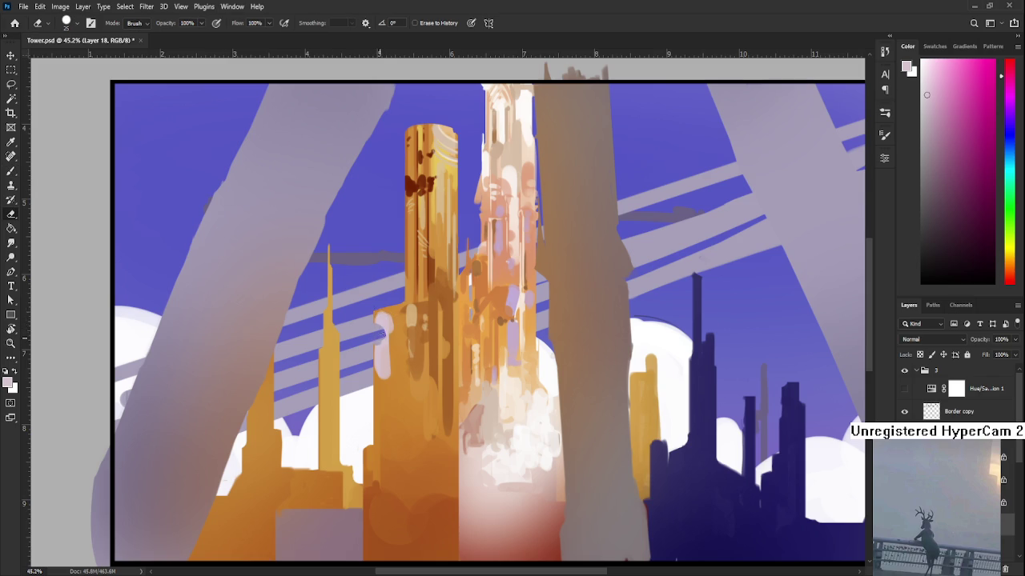
# - Resample pale pink at brush size 10 and brighten the highlight on the orange block's left face
pyautogui.press('b')
pyautogui.keyDown('alt'); pyautogui.click(388, 339); pyautogui.keyUp('alt')
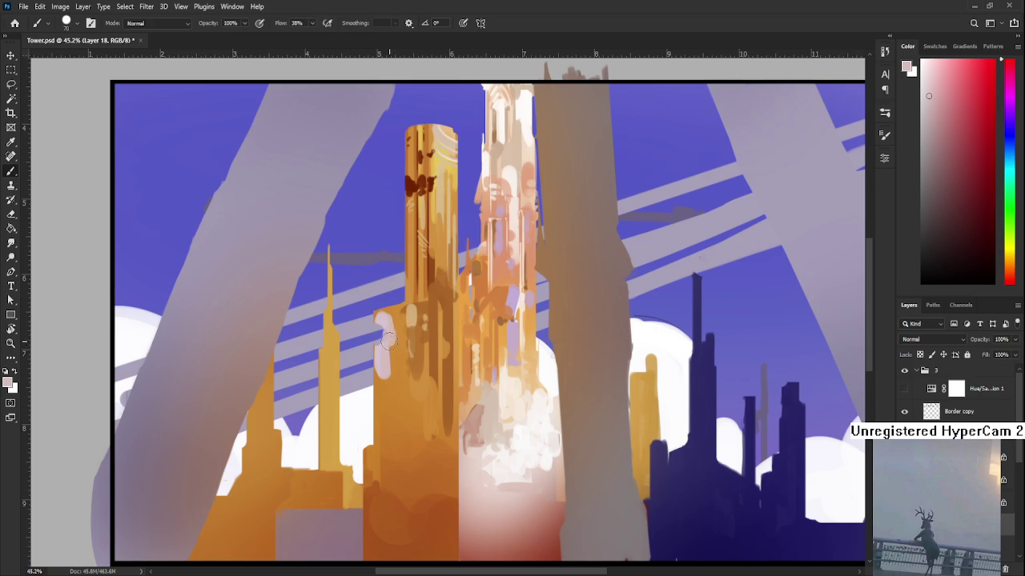
pyautogui.keyDown('alt'); pyautogui.click(414, 341); pyautogui.keyUp('alt')
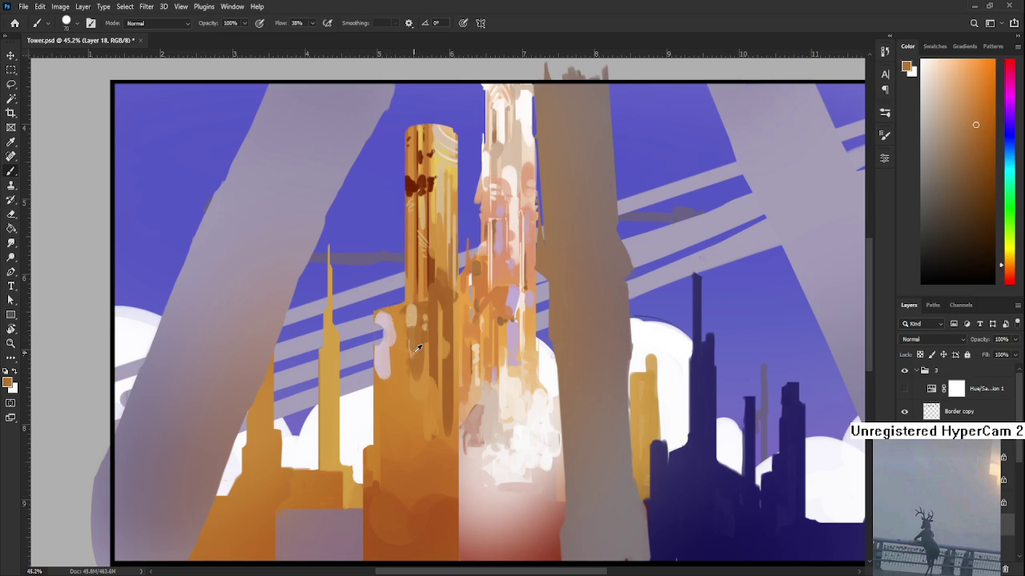
pyautogui.keyDown('alt'); pyautogui.click(378, 349); pyautogui.keyUp('alt')
pyautogui.press('[')
pyautogui.press('[')
pyautogui.press('[')
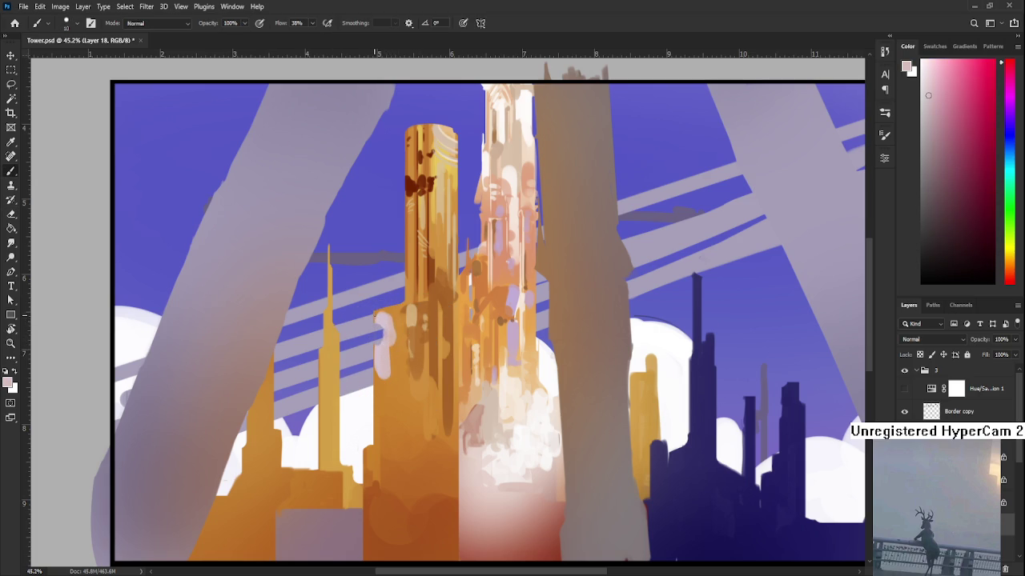
pyautogui.press('e')
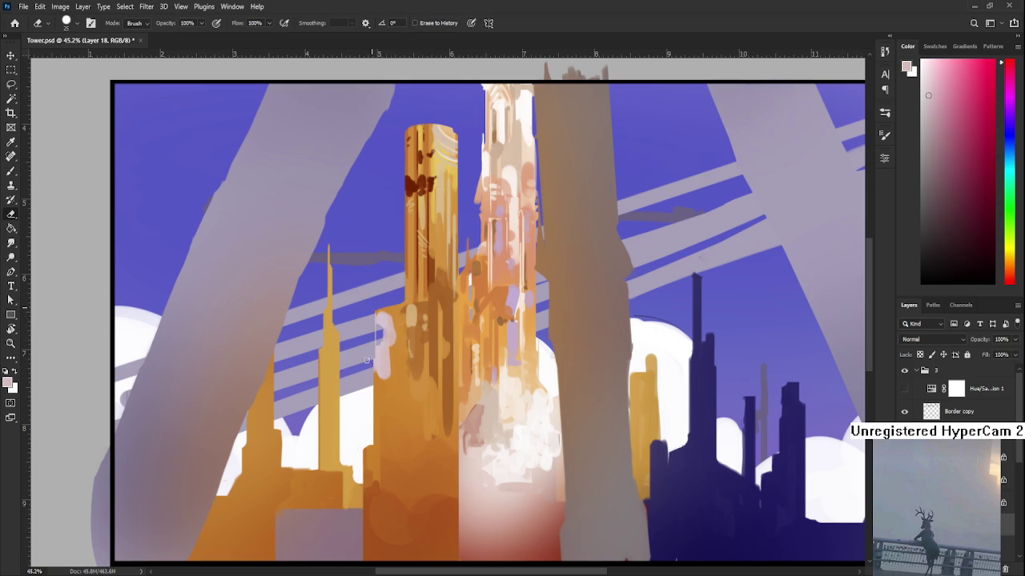
pyautogui.keyDown('alt'); pyautogui.click(380, 335); pyautogui.keyUp('alt')
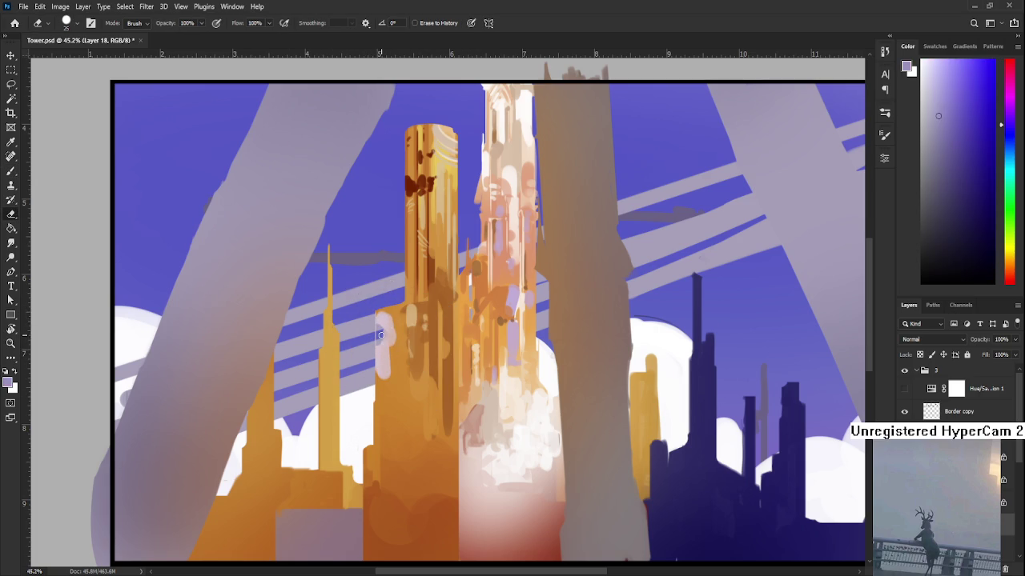
pyautogui.press('b')
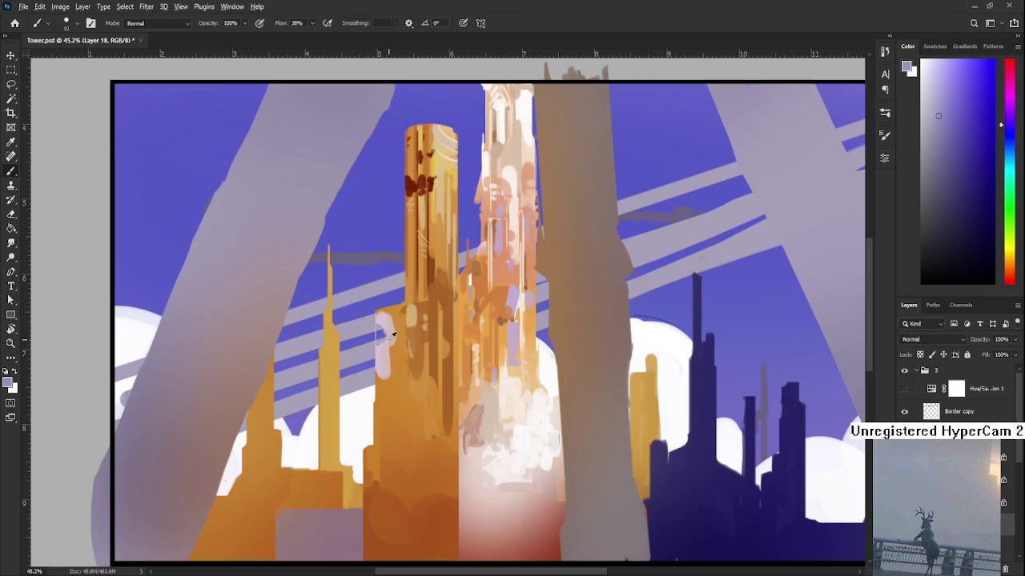
pyautogui.keyDown('alt'); pyautogui.click(385, 338); pyautogui.keyUp('alt')
pyautogui.moveTo(388, 343); pyautogui.dragTo(389, 319)
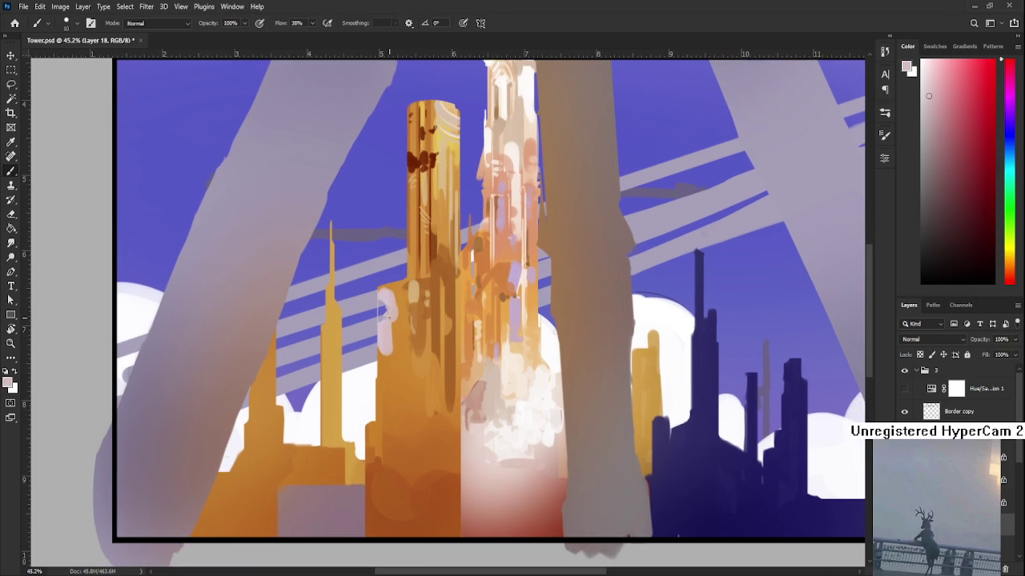
pyautogui.scroll(2, 392, 315)
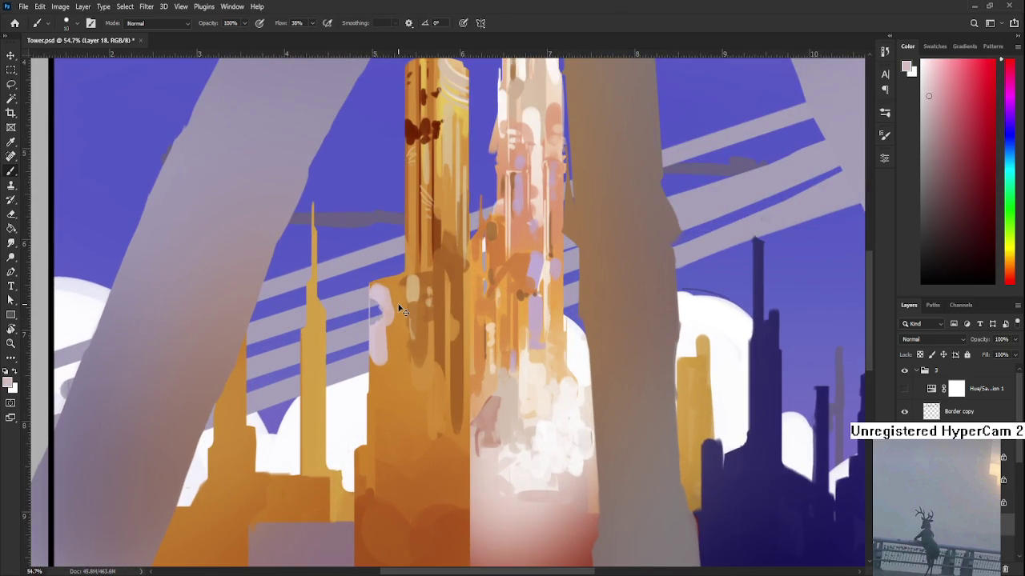
pyautogui.moveTo(380, 303); pyautogui.dragTo(371, 324)
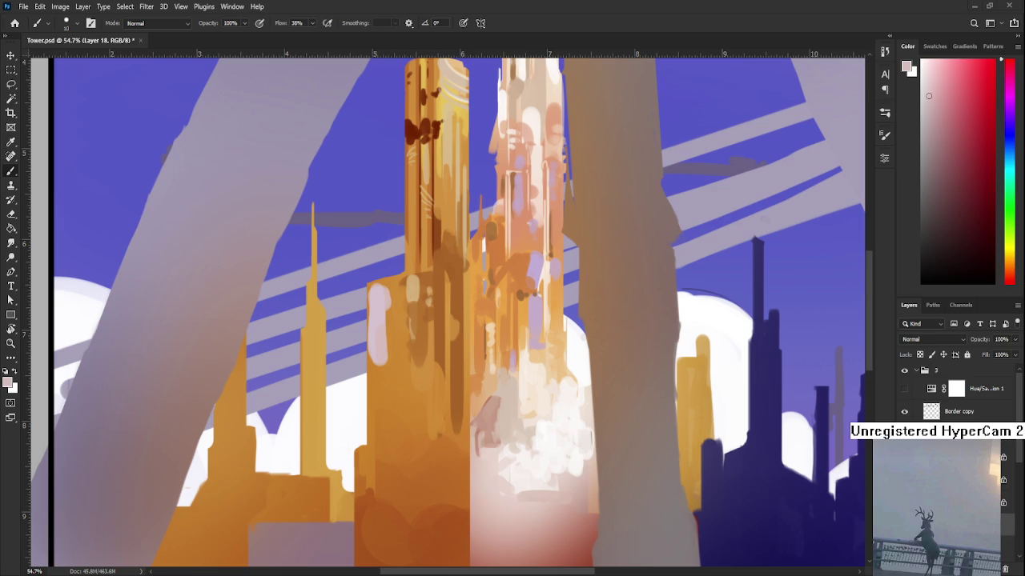
pyautogui.scroll(5, 397, 325)
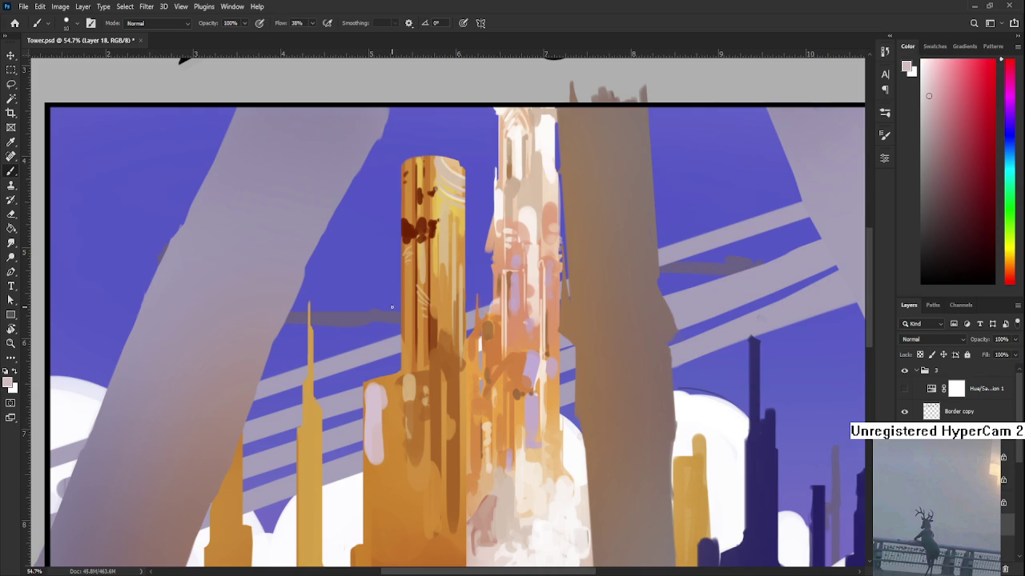
# - Extend the pale pink blob upward and to the right with added pale pink strokes
pyautogui.scroll(-2, 945, 401)
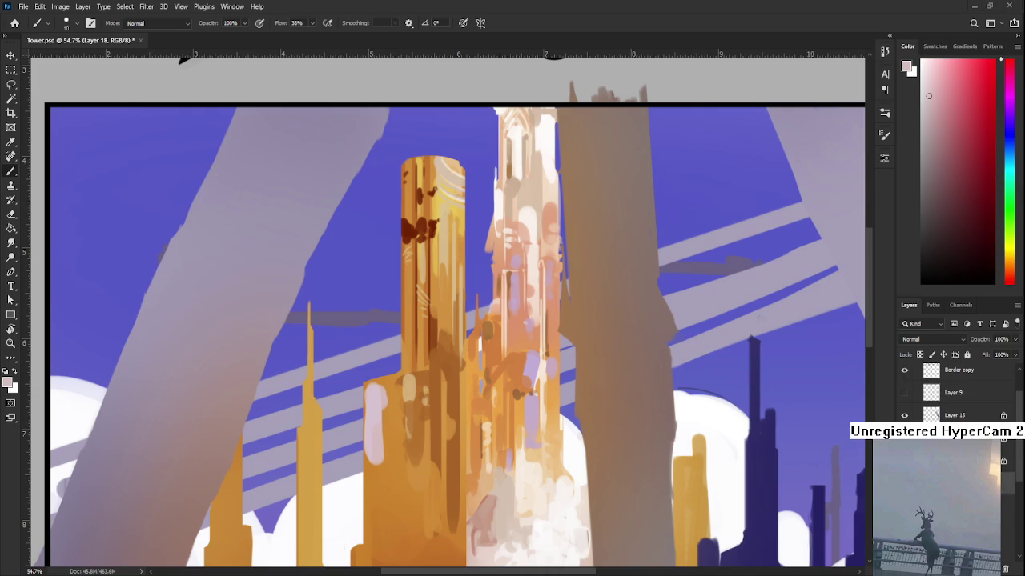
pyautogui.scroll(1, 438, 359)
pyautogui.scroll(1, 439, 359)
pyautogui.scroll(1, 439, 359)
pyautogui.scroll(1, 438, 359)
pyautogui.keyDown('alt'); pyautogui.click(388, 386); pyautogui.keyUp('alt')
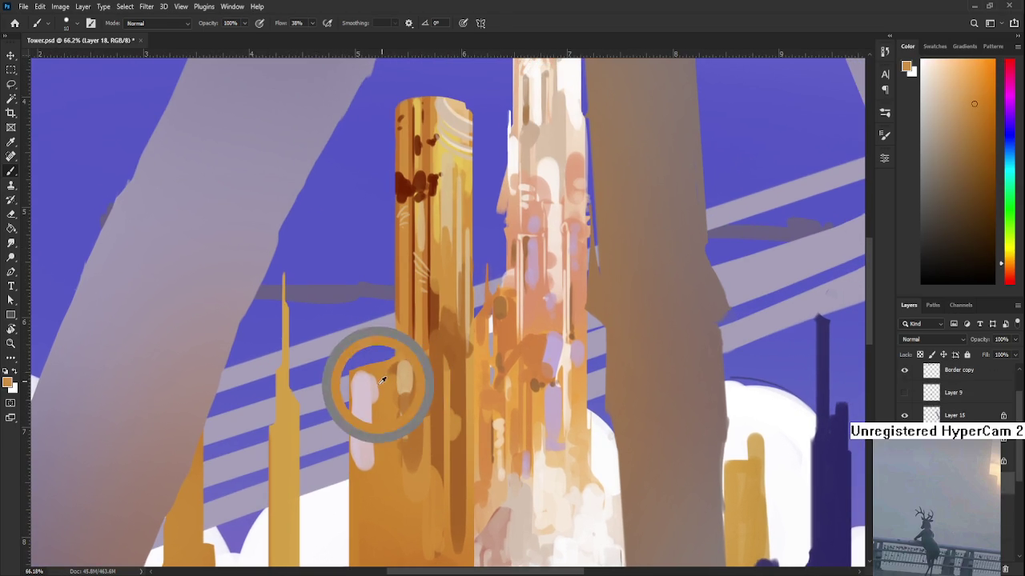
pyautogui.keyDown('alt'); pyautogui.click(360, 388); pyautogui.keyUp('alt')
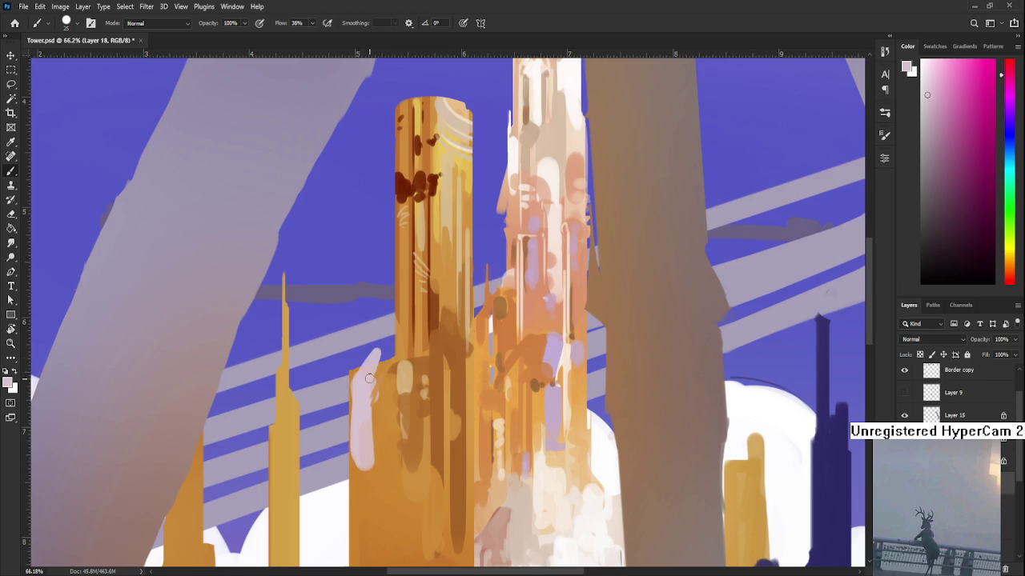
pyautogui.moveTo(362, 376)
pyautogui.mouseDown()
pyautogui.moveTo(371, 356)
pyautogui.moveTo(388, 357)
pyautogui.mouseUp()
pyautogui.keyDown('alt'); pyautogui.click(388, 380); pyautogui.keyUp('alt')
pyautogui.keyDown('alt'); pyautogui.click(370, 372); pyautogui.keyUp('alt')
# - Refine the pink knob's rounded shape by alternating Eraser and Brush
pyautogui.keyDown('alt'); pyautogui.click(388, 358); pyautogui.keyUp('alt')
pyautogui.press('e')
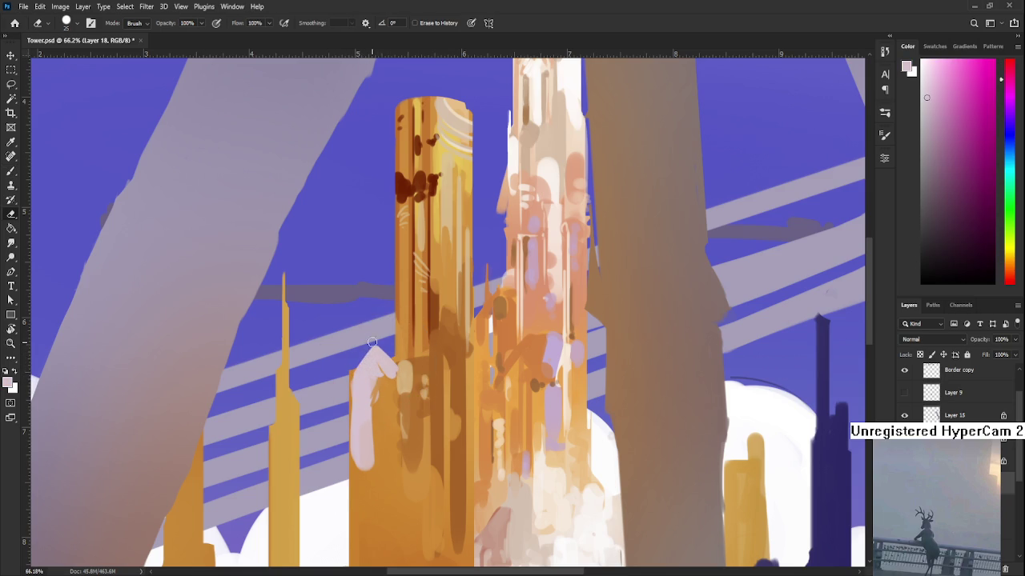
pyautogui.press('b')
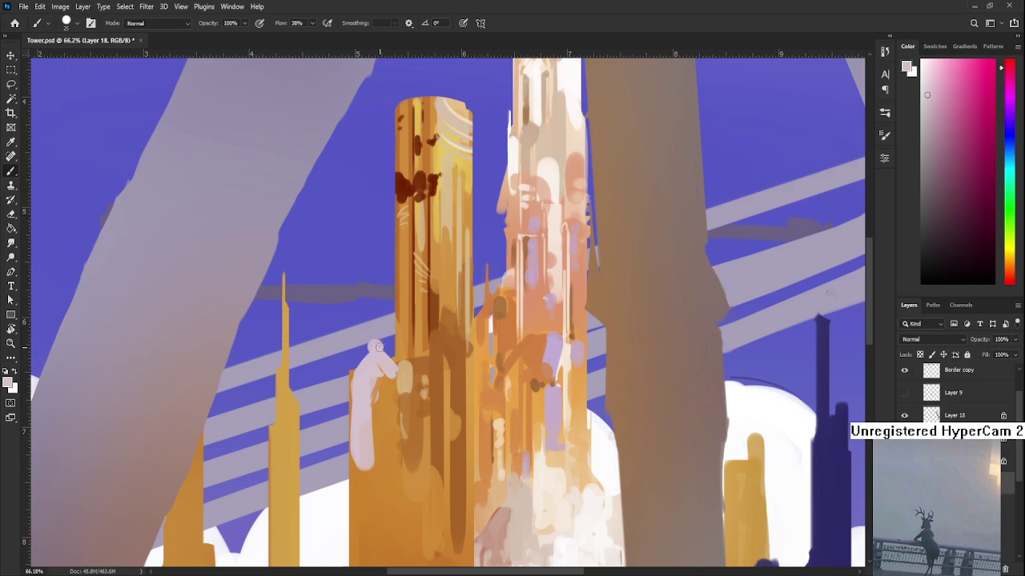
pyautogui.press('e')
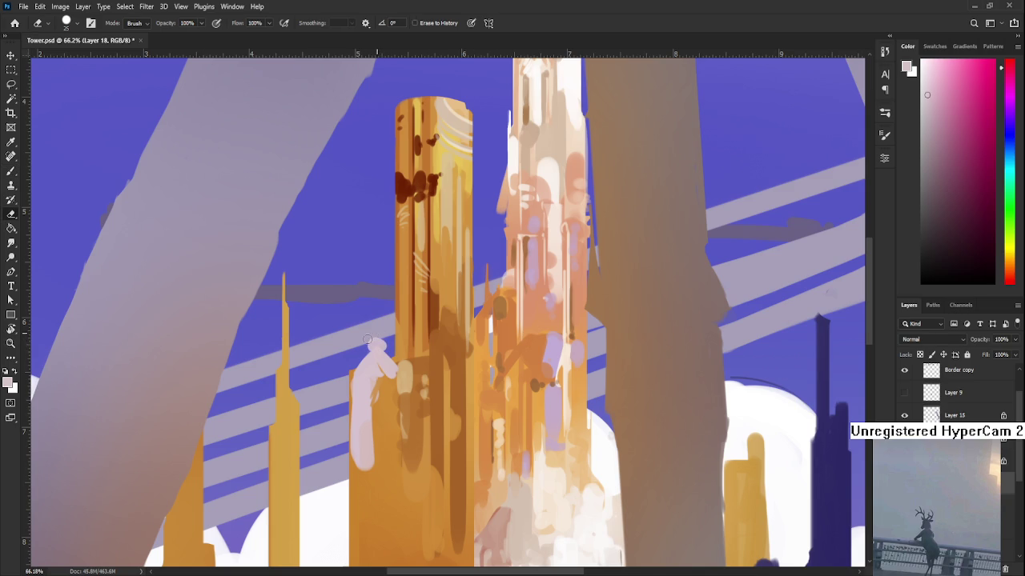
pyautogui.press('b')
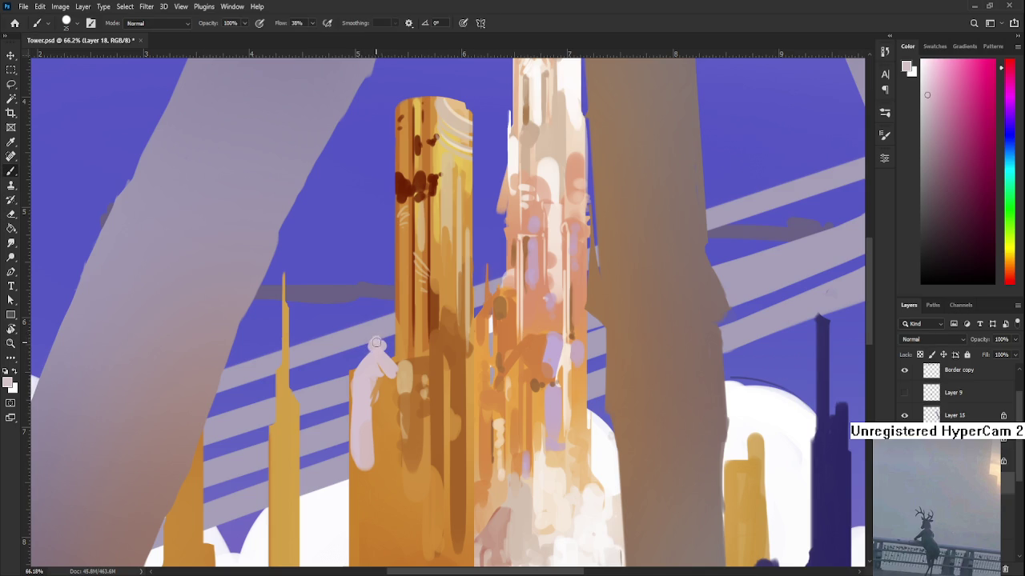
pyautogui.press('e')
pyautogui.press('b')
pyautogui.press('e')
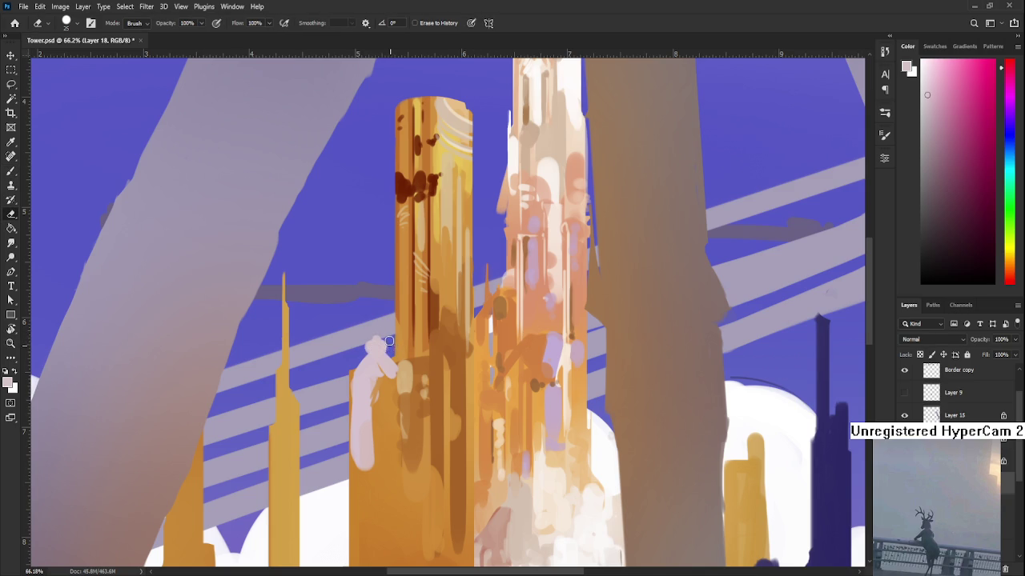
pyautogui.press('b')
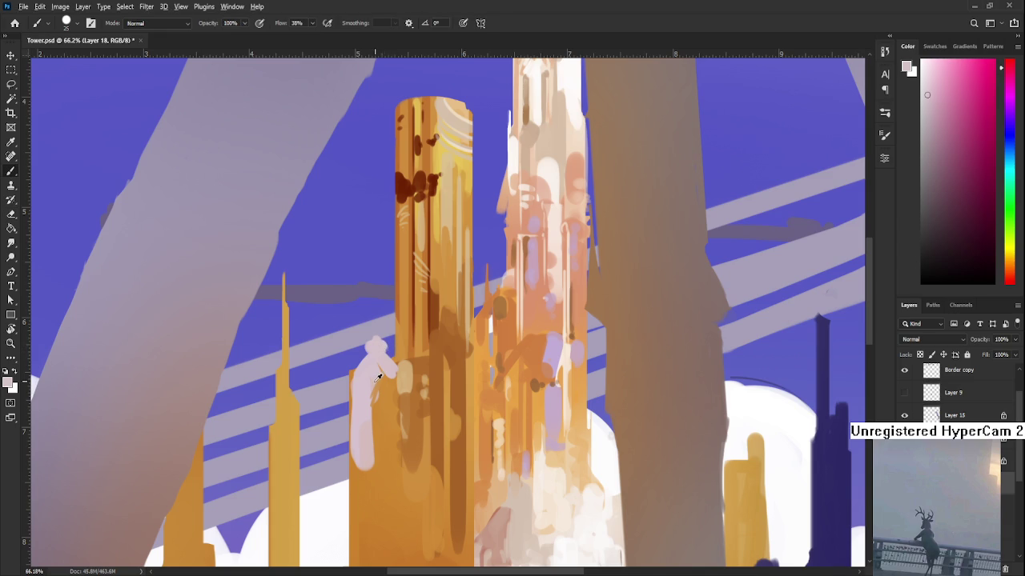
# - Paint orange strokes down over the knob's lower part, keeping a light pink left edge
pyautogui.keyDown('alt'); pyautogui.click(376, 381); pyautogui.keyUp('alt')
pyautogui.moveTo(375, 381); pyautogui.dragTo(371, 473)
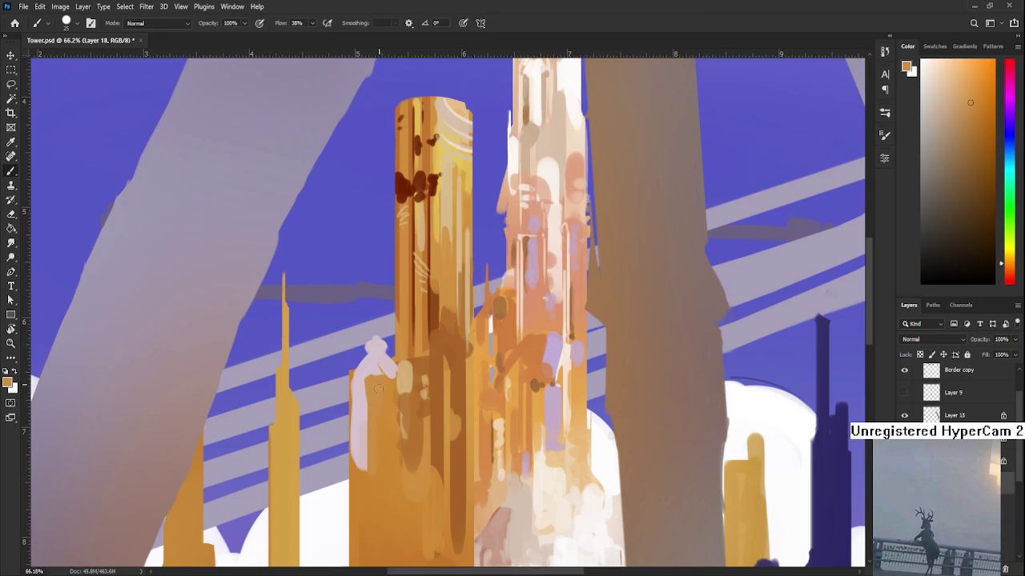
pyautogui.moveTo(365, 382); pyautogui.dragTo(365, 468)
pyautogui.keyDown('alt'); pyautogui.click(357, 375); pyautogui.keyUp('alt')
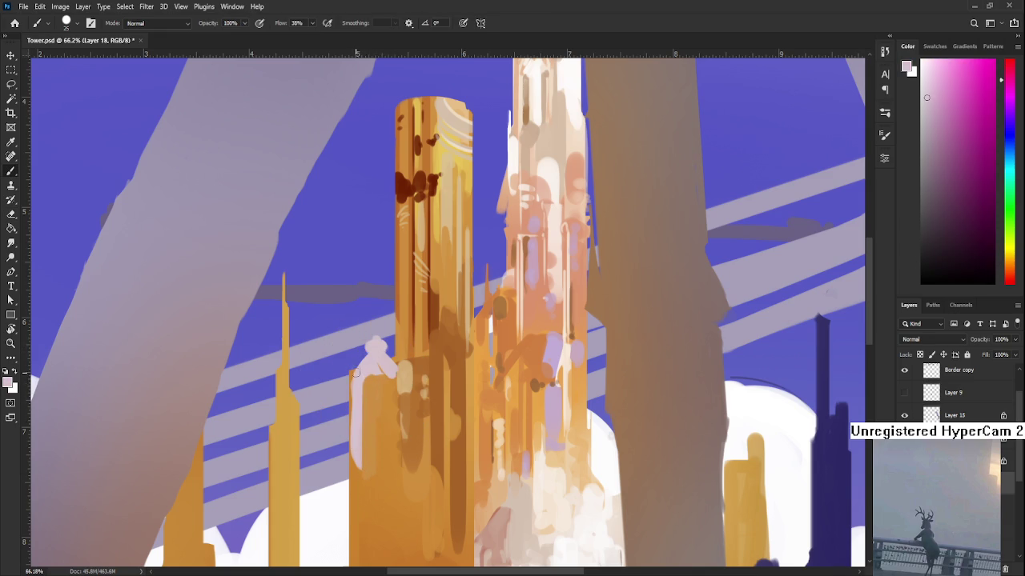
pyautogui.moveTo(355, 369); pyautogui.dragTo(354, 469)
pyautogui.keyDown('alt'); pyautogui.click(390, 388); pyautogui.keyUp('alt')
pyautogui.moveTo(391, 389); pyautogui.dragTo(391, 433)
pyautogui.moveTo(405, 385); pyautogui.dragTo(413, 398)
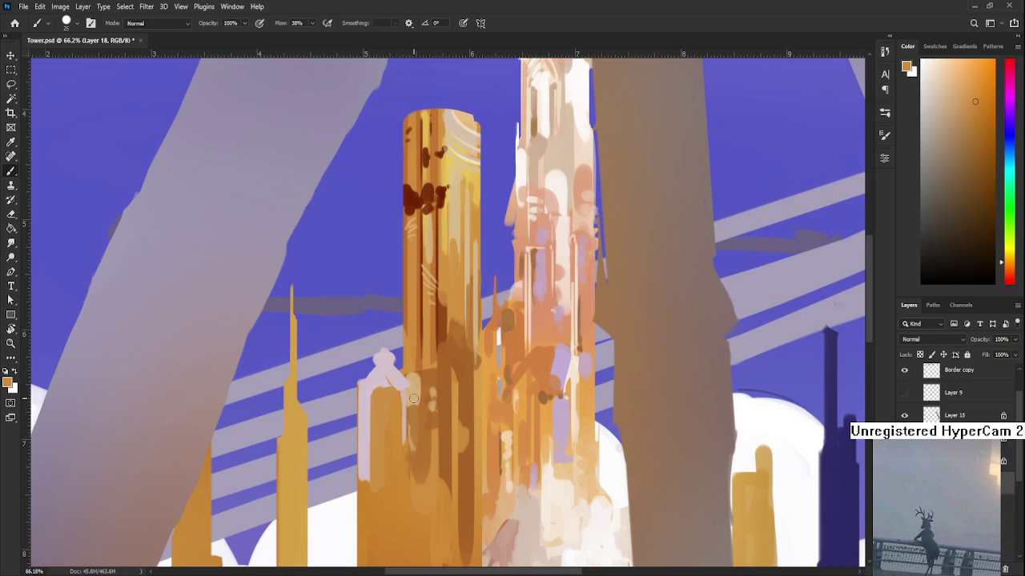
# - Sample dark brown and brush two diagonal slopes forming an inverted-V roof on the orange block
pyautogui.scroll(-3, 413, 398)
pyautogui.scroll(-1, 408, 395)
pyautogui.scroll(4, 404, 393)
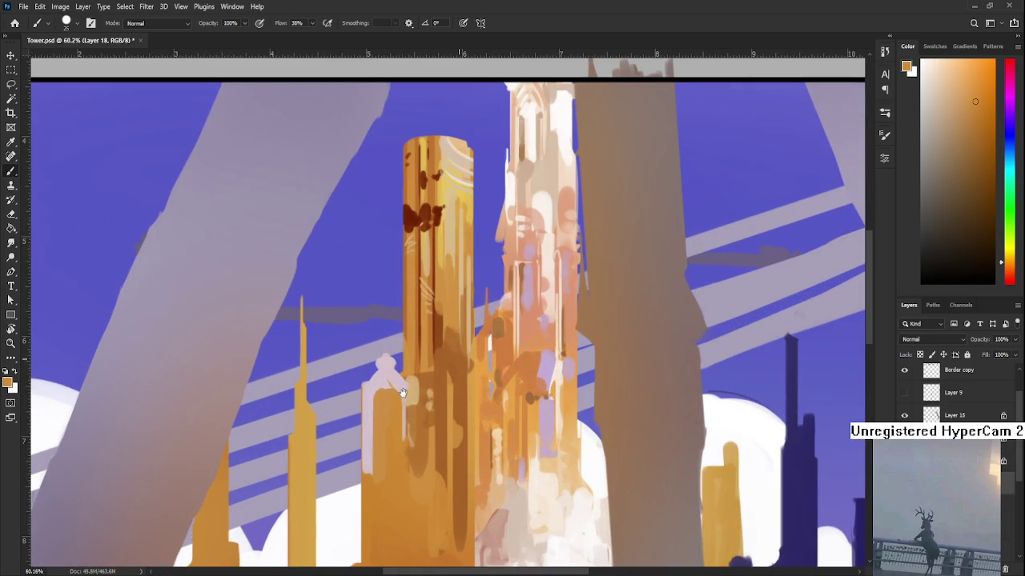
pyautogui.scroll(2, 402, 392)
pyautogui.keyDown('alt'); pyautogui.click(424, 367); pyautogui.keyUp('alt')
pyautogui.scroll(-2, 406, 381)
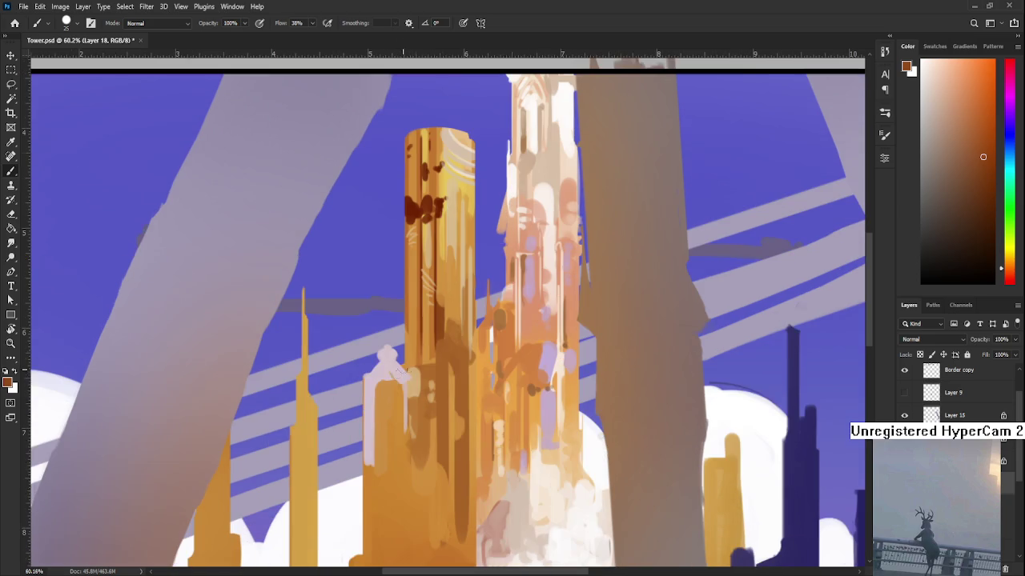
pyautogui.moveTo(410, 374)
pyautogui.mouseDown()
pyautogui.moveTo(380, 424)
pyautogui.moveTo(406, 387)
pyautogui.moveTo(437, 412)
pyautogui.mouseUp()
pyautogui.keyDown('alt'); pyautogui.click(391, 417); pyautogui.keyUp('alt')
pyautogui.keyDown('alt'); pyautogui.click(394, 379); pyautogui.keyUp('alt')
pyautogui.keyDown('alt'); pyautogui.moveTo(419, 354); pyautogui.dragTo(439, 319); pyautogui.keyUp('alt')
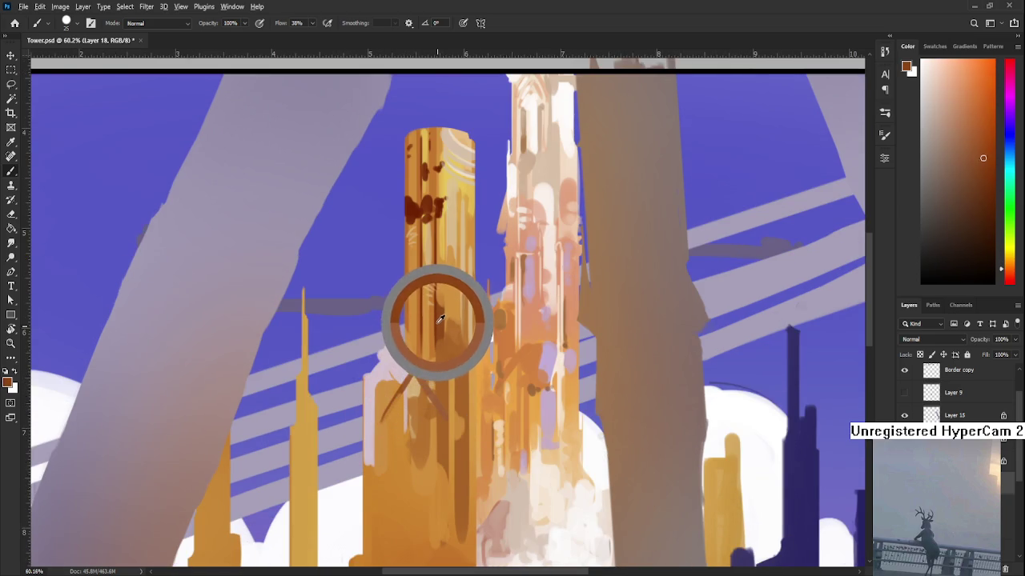
pyautogui.moveTo(433, 406)
pyautogui.mouseDown()
pyautogui.moveTo(414, 377)
pyautogui.moveTo(446, 423)
pyautogui.mouseUp()
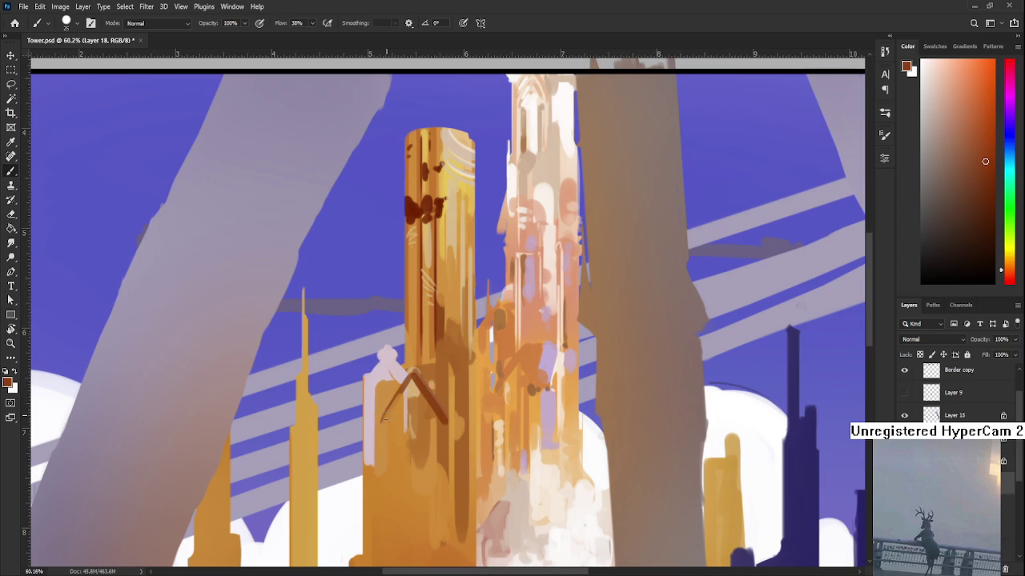
pyautogui.scroll(-1, 385, 415)
pyautogui.scroll(-3, 385, 415)
pyautogui.scroll(-2, 385, 414)
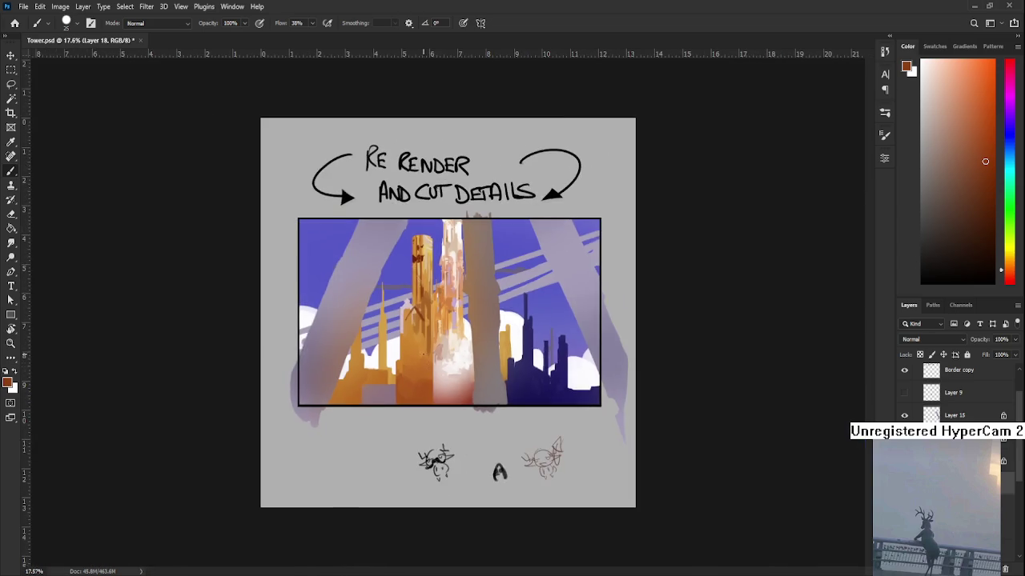
# - Resize the brush and dab sampled dark and lighter browns beneath the gabled roof
pyautogui.scroll(2, 422, 317)
pyautogui.scroll(3, 422, 317)
pyautogui.scroll(1, 425, 353)
pyautogui.moveTo(423, 350); pyautogui.dragTo(411, 343)
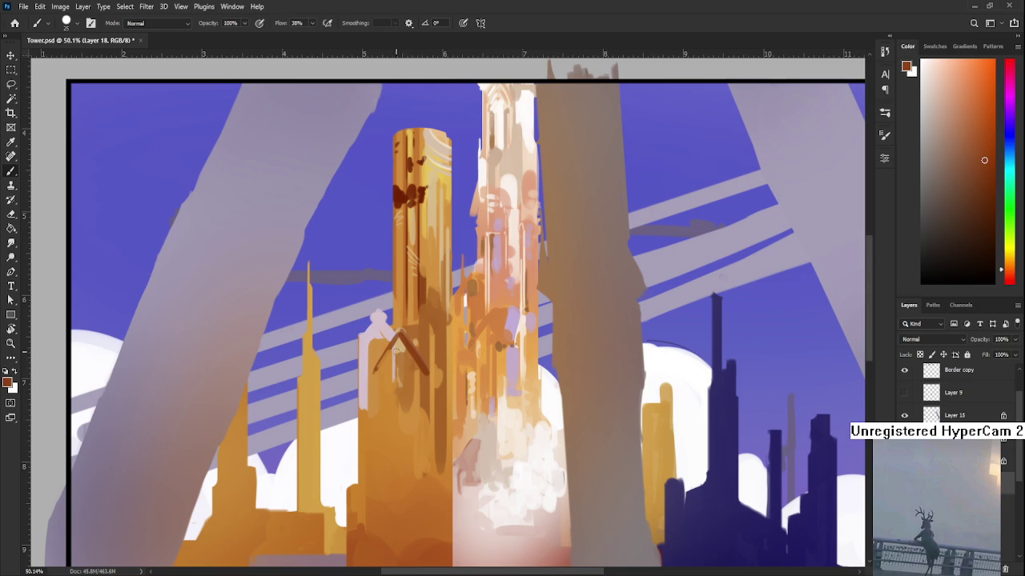
pyautogui.moveTo(399, 381)
pyautogui.mouseDown()
pyautogui.moveTo(402, 390)
pyautogui.moveTo(413, 384)
pyautogui.mouseUp()
pyautogui.keyDown('alt'); pyautogui.click(385, 397); pyautogui.keyUp('alt')
pyautogui.keyDown('alt'); pyautogui.click(402, 389); pyautogui.keyUp('alt')
pyautogui.keyDown('alt'); pyautogui.click(413, 384); pyautogui.keyUp('alt')
pyautogui.keyDown('alt'); pyautogui.click(407, 383); pyautogui.keyUp('alt')
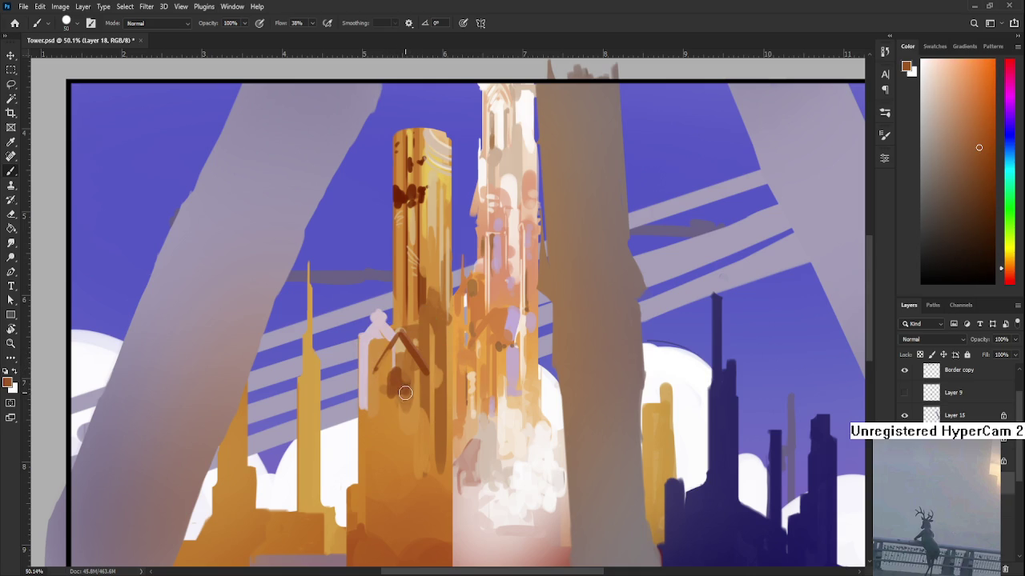
pyautogui.keyDown('alt'); pyautogui.click(397, 414); pyautogui.keyUp('alt')
pyautogui.scroll(2, 394, 353)
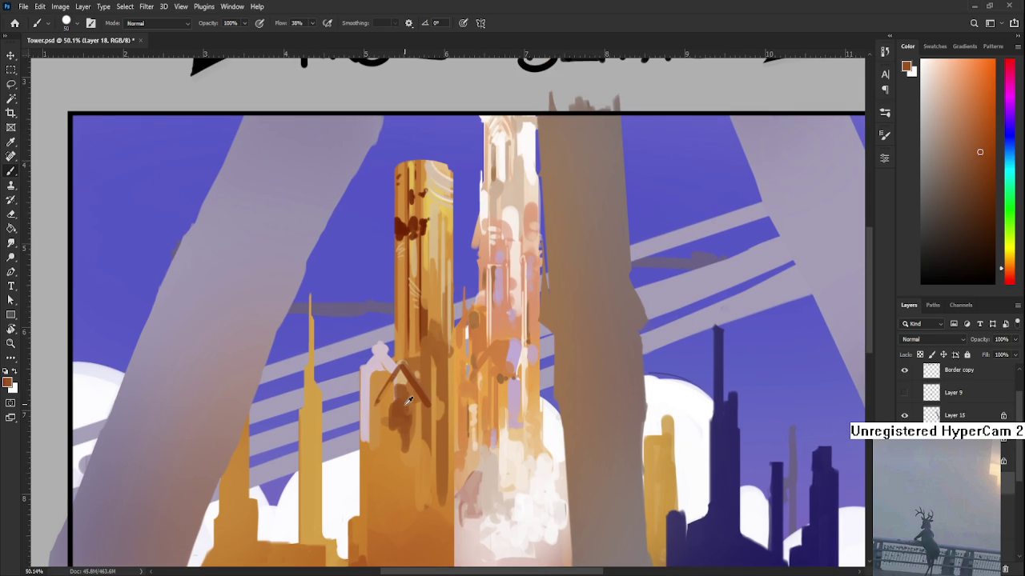
# - Sample and lighten a pale pink-lavender, then brush highlights across the small tower's top
pyautogui.keyDown('alt'); pyautogui.click(373, 351); pyautogui.keyUp('alt')
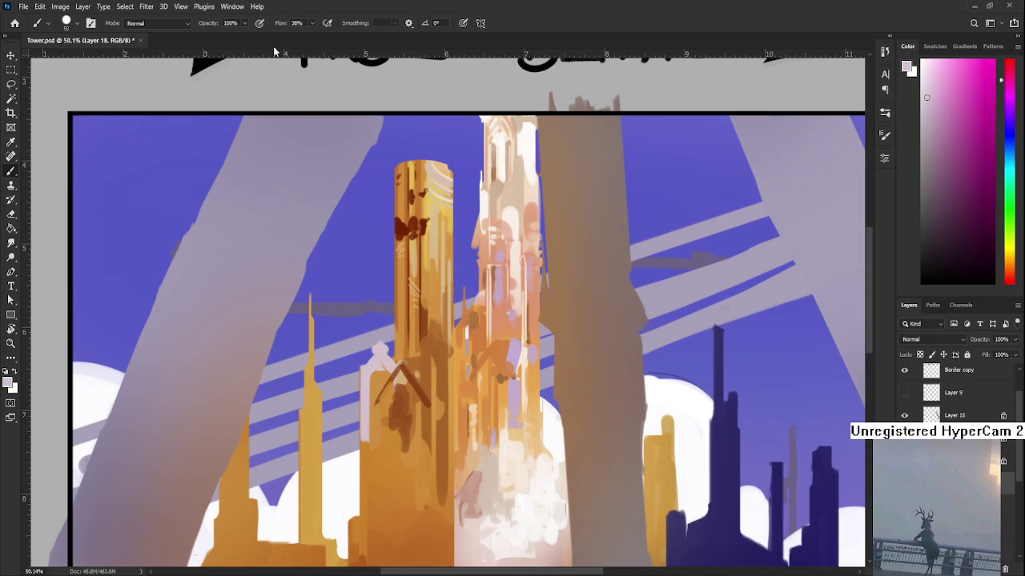
pyautogui.click(921, 77)
pyautogui.press('p')
pyautogui.press('b')
pyautogui.moveTo(376, 363); pyautogui.dragTo(378, 365)
pyautogui.keyDown('alt'); pyautogui.click(378, 349); pyautogui.keyUp('alt')
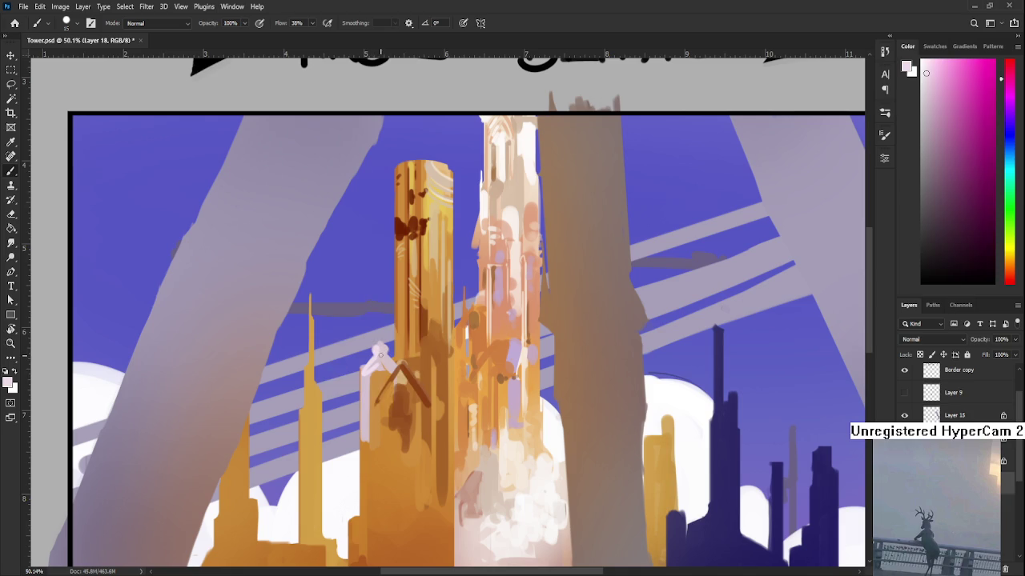
pyautogui.keyDown('alt'); pyautogui.click(386, 353); pyautogui.keyUp('alt')
pyautogui.keyDown('alt'); pyautogui.click(383, 354); pyautogui.keyUp('alt')
pyautogui.moveTo(388, 368); pyautogui.dragTo(378, 360)
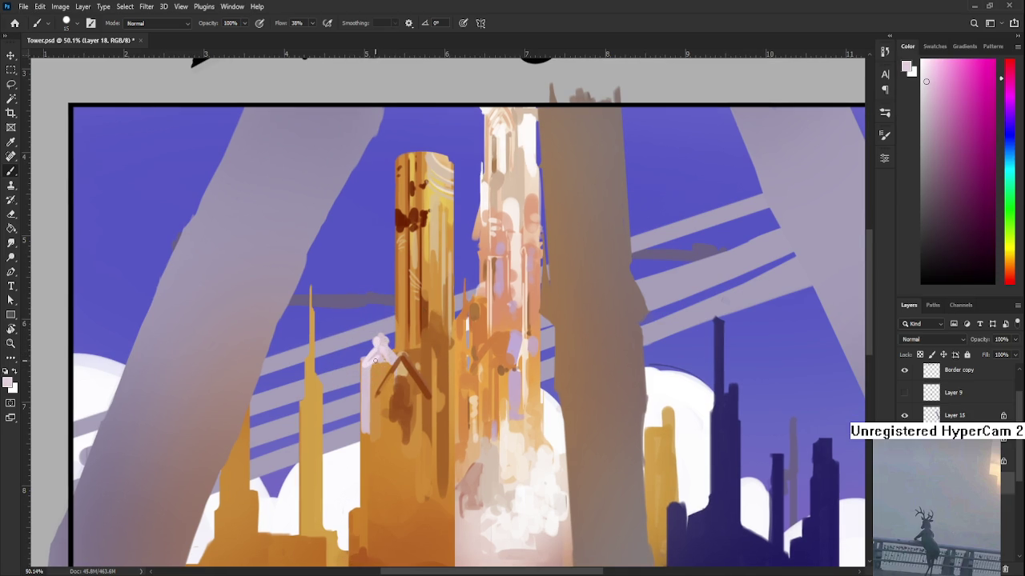
pyautogui.keyDown('alt'); pyautogui.click(376, 344); pyautogui.keyUp('alt')
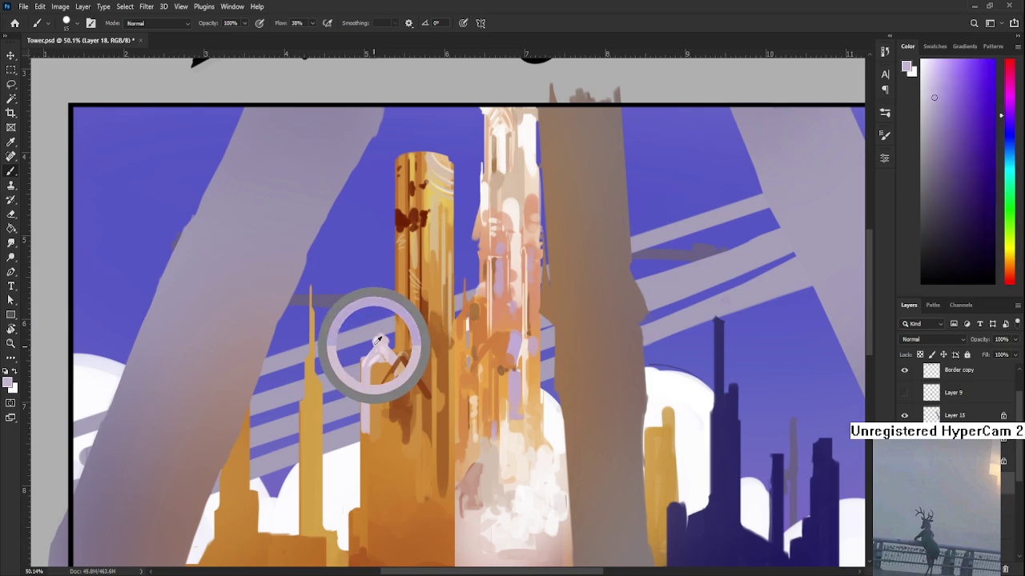
pyautogui.moveTo(378, 345); pyautogui.dragTo(371, 360)
pyautogui.scroll(-2, 414, 326)
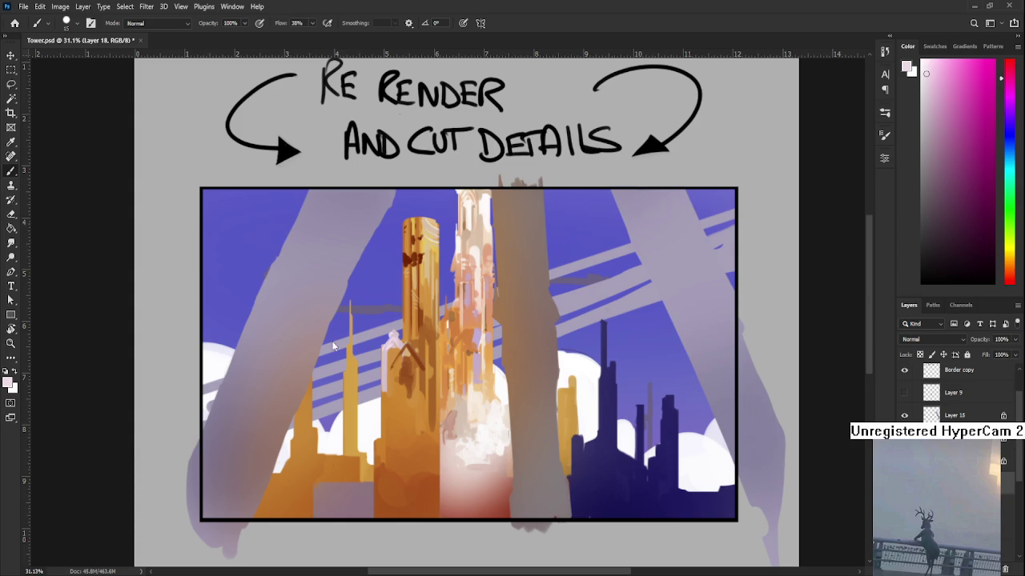
# - Sample oranges from the central tower and paint a light orange stroke on it
pyautogui.scroll(1, 466, 362)
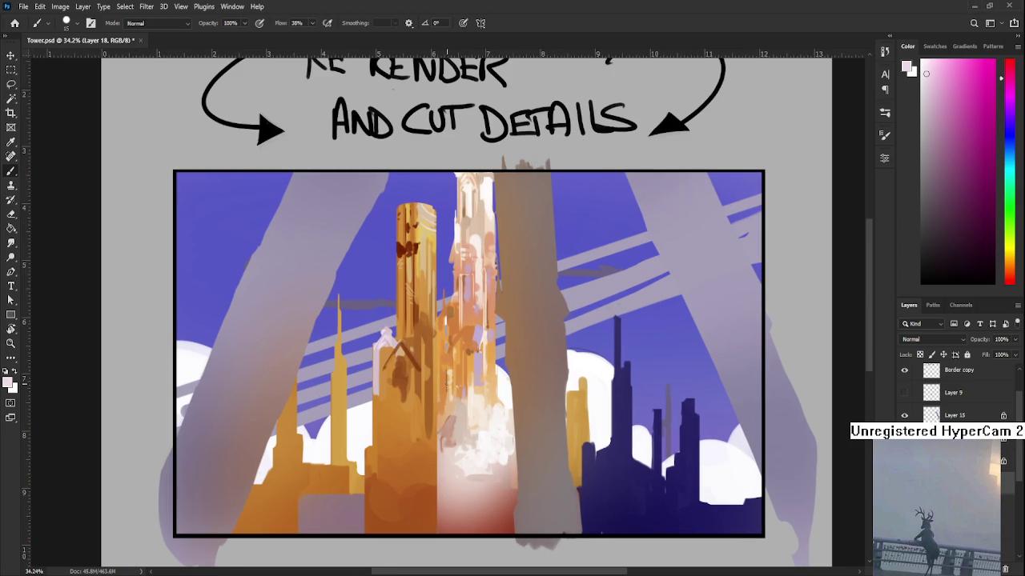
pyautogui.keyDown('alt'); pyautogui.click(398, 360); pyautogui.keyUp('alt')
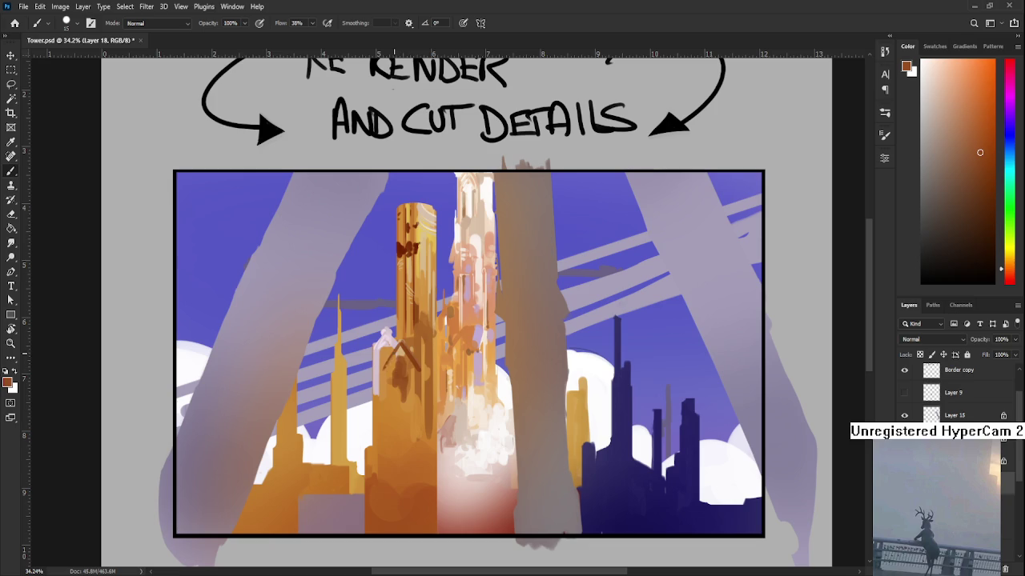
pyautogui.keyDown('alt'); pyautogui.click(393, 359); pyautogui.keyUp('alt')
pyautogui.keyDown('alt'); pyautogui.click(392, 366); pyautogui.keyUp('alt')
pyautogui.keyDown('alt'); pyautogui.click(400, 376); pyautogui.keyUp('alt')
pyautogui.keyDown('alt'); pyautogui.click(393, 367); pyautogui.keyUp('alt')
pyautogui.keyDown('alt'); pyautogui.click(398, 363); pyautogui.keyUp('alt')
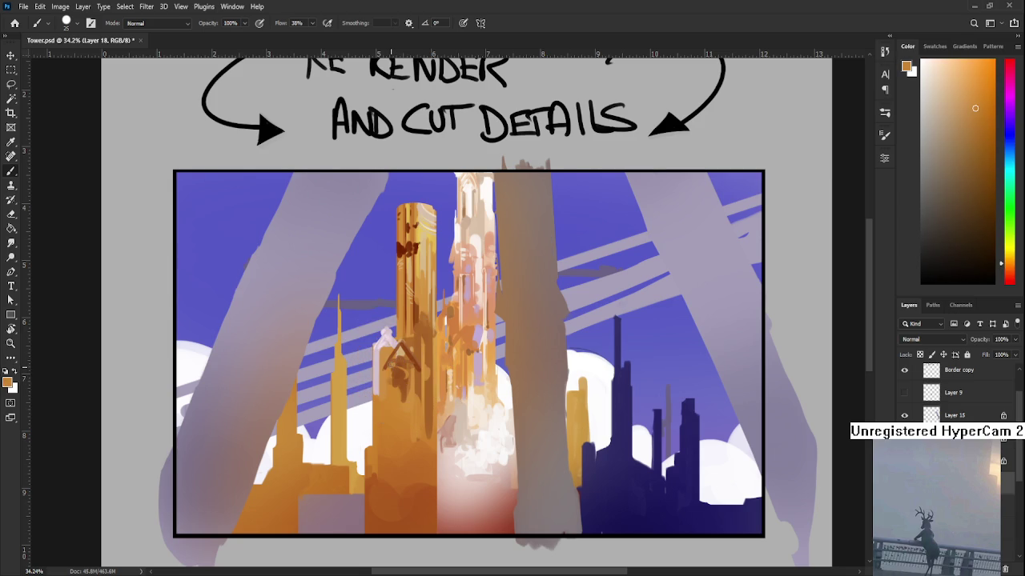
pyautogui.keyDown('alt'); pyautogui.click(397, 390); pyautogui.keyUp('alt')
pyautogui.moveTo(402, 370)
pyautogui.mouseDown()
pyautogui.moveTo(403, 404)
pyautogui.moveTo(415, 359)
pyautogui.mouseUp()
# - Enlarge the brush to about 80 and paint the tower's lower-left edge solid orange
pyautogui.keyDown('alt'); pyautogui.click(408, 390); pyautogui.keyUp('alt')
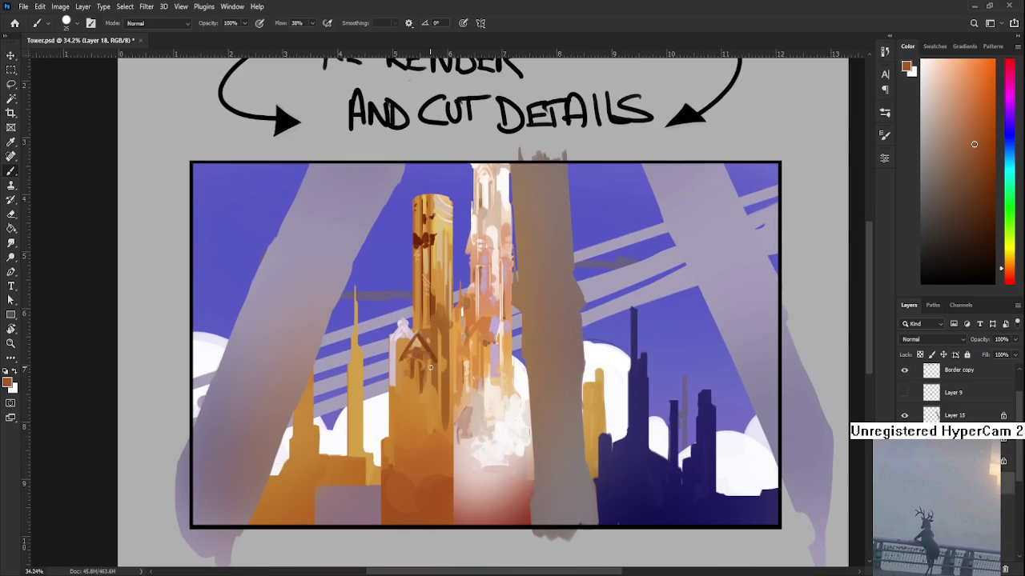
pyautogui.keyDown('alt'); pyautogui.click(424, 372); pyautogui.keyUp('alt')
pyautogui.press(']')
pyautogui.press(']')
pyautogui.press(']')
pyautogui.moveTo(400, 442)
pyautogui.mouseDown()
pyautogui.moveTo(398, 408)
pyautogui.moveTo(398, 448)
pyautogui.mouseUp()
pyautogui.keyDown('alt'); pyautogui.click(398, 431); pyautogui.keyUp('alt')
pyautogui.keyDown('alt'); pyautogui.click(397, 430); pyautogui.keyUp('alt')
pyautogui.keyDown('alt'); pyautogui.click(398, 441); pyautogui.keyUp('alt')
pyautogui.keyDown('alt'); pyautogui.click(389, 425); pyautogui.keyUp('alt')
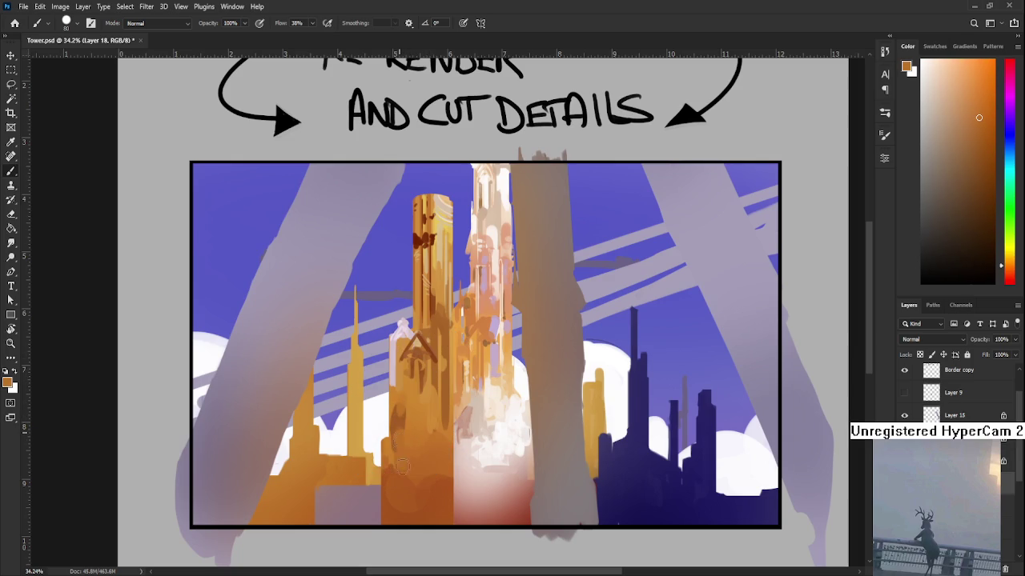
pyautogui.keyDown('alt'); pyautogui.click(398, 421); pyautogui.keyUp('alt')
pyautogui.moveTo(398, 410); pyautogui.dragTo(398, 456)
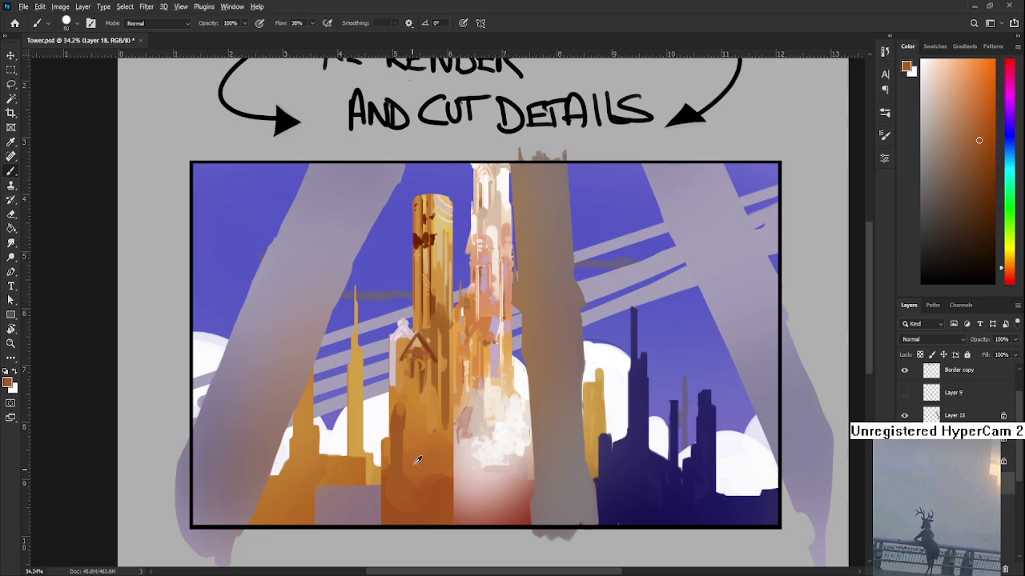
# - Sample light peach and saturated orange, then paint peach block marks on the tower base
pyautogui.keyDown('alt'); pyautogui.click(424, 463); pyautogui.keyUp('alt')
pyautogui.moveTo(424, 462); pyautogui.dragTo(411, 432)
pyautogui.keyDown('alt'); pyautogui.click(460, 384); pyautogui.keyUp('alt')
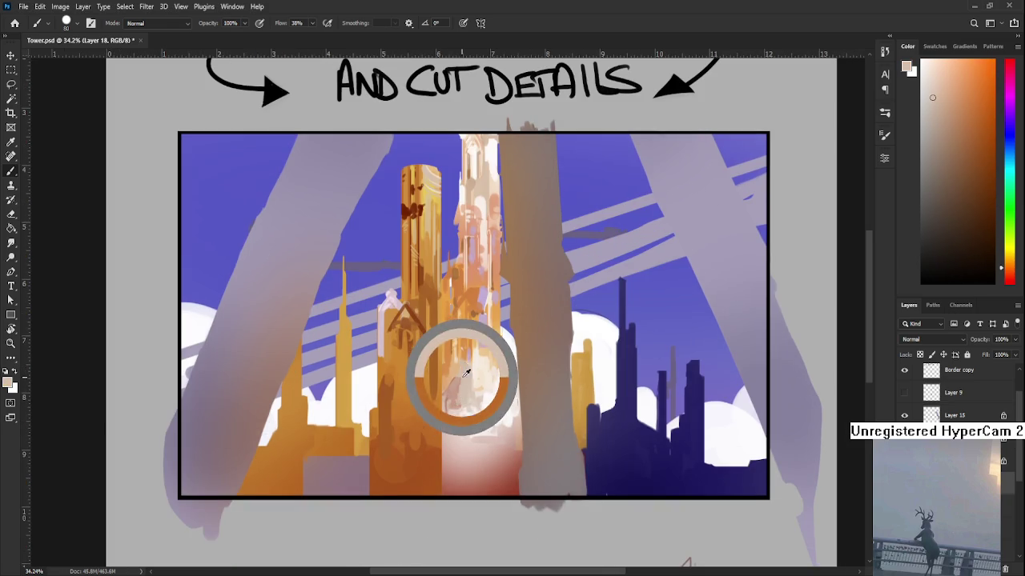
pyautogui.keyDown('alt'); pyautogui.click(406, 408); pyautogui.keyUp('alt')
pyautogui.keyDown('alt'); pyautogui.click(408, 407); pyautogui.keyUp('alt')
pyautogui.moveTo(408, 409)
pyautogui.mouseDown()
pyautogui.moveTo(428, 426)
pyautogui.moveTo(438, 411)
pyautogui.moveTo(412, 433)
pyautogui.mouseUp()
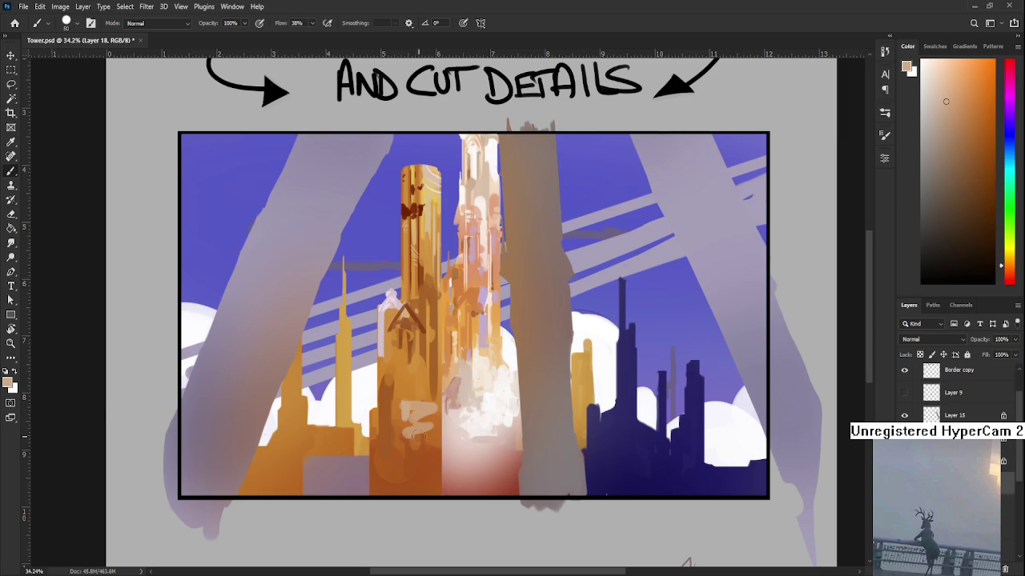
# - Resample a range of base oranges, ending on a dark reddish brown
pyautogui.keyDown('alt'); pyautogui.click(415, 442); pyautogui.keyUp('alt')
pyautogui.keyDown('alt'); pyautogui.click(417, 441); pyautogui.keyUp('alt')
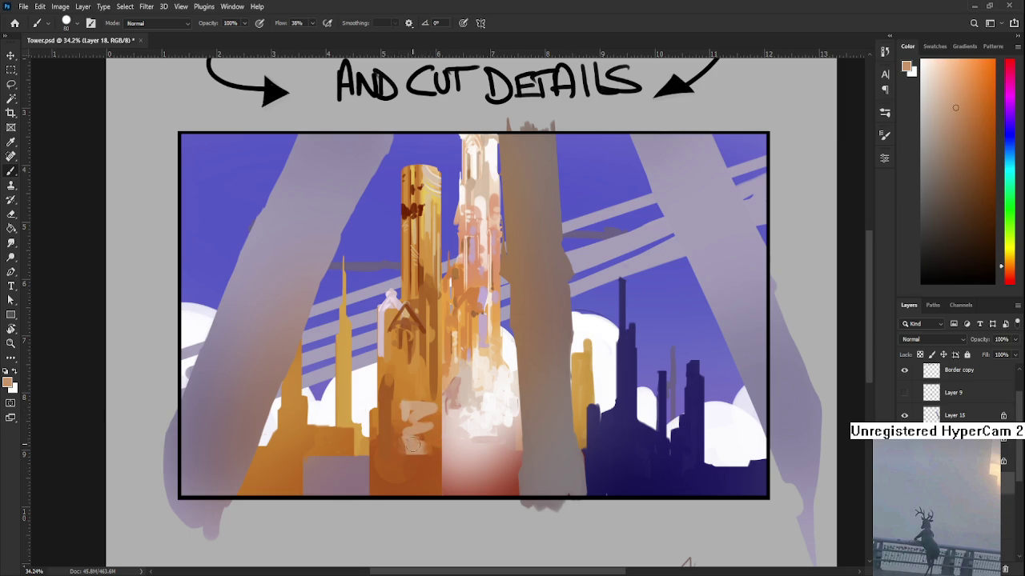
pyautogui.keyDown('alt'); pyautogui.click(423, 469); pyautogui.keyUp('alt')
pyautogui.keyDown('alt'); pyautogui.click(434, 431); pyautogui.keyUp('alt')
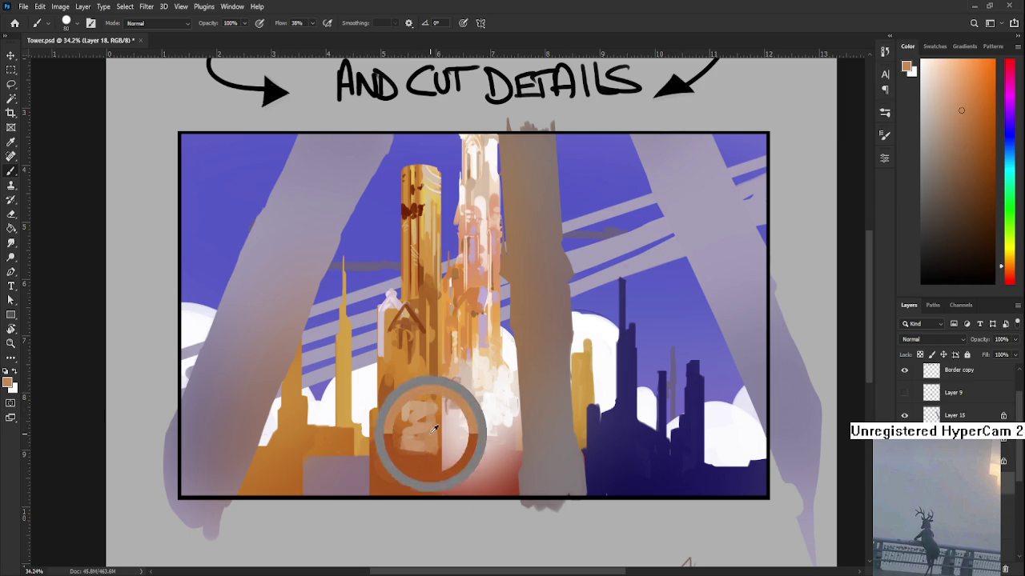
pyautogui.keyDown('alt'); pyautogui.click(415, 388); pyautogui.keyUp('alt')
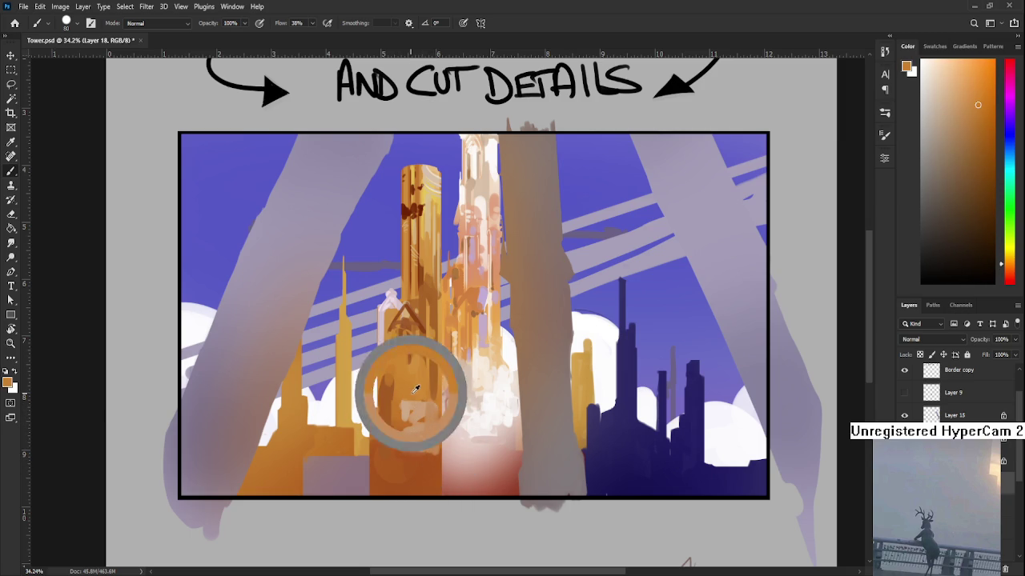
pyautogui.keyDown('alt'); pyautogui.click(417, 400); pyautogui.keyUp('alt')
pyautogui.keyDown('alt'); pyautogui.click(414, 395); pyautogui.keyUp('alt')
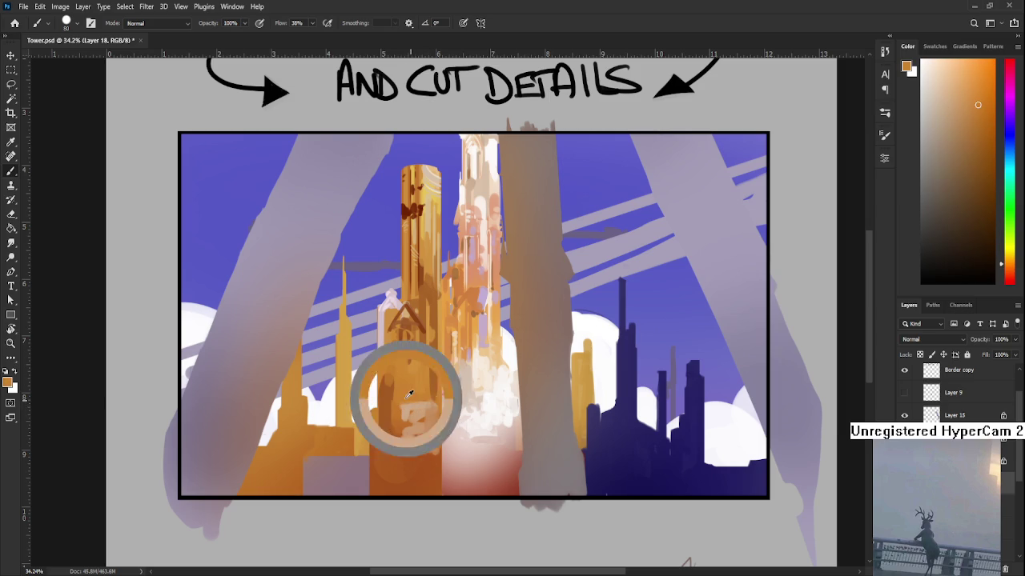
pyautogui.keyDown('alt'); pyautogui.click(398, 425); pyautogui.keyUp('alt')
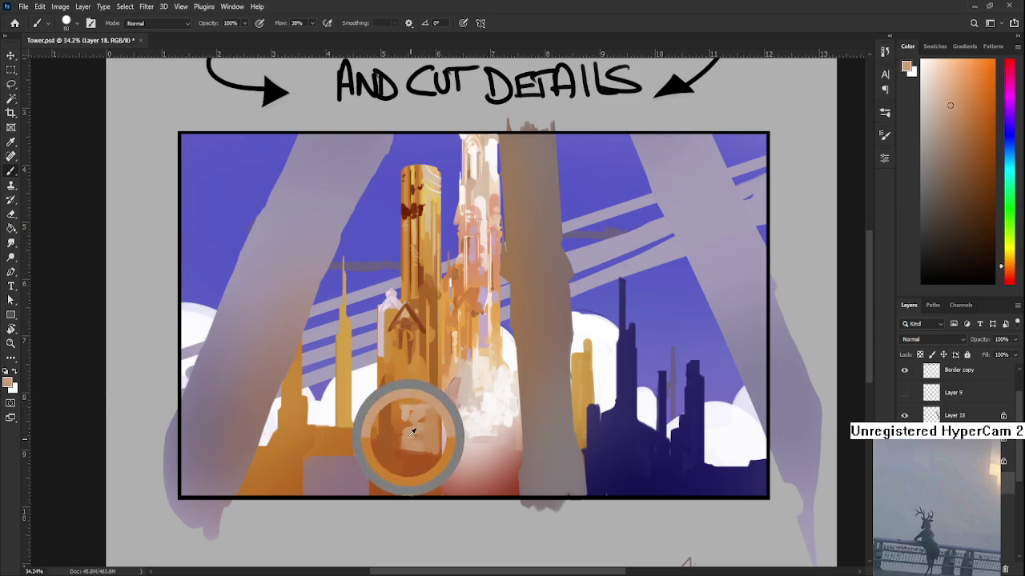
pyautogui.keyDown('alt'); pyautogui.click(404, 457); pyautogui.keyUp('alt')
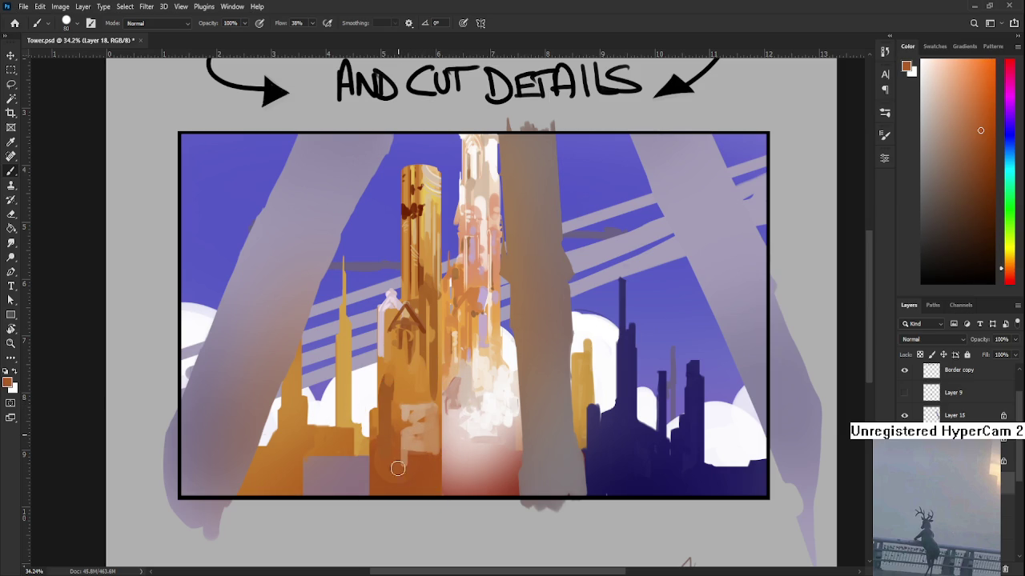
pyautogui.keyDown('alt'); pyautogui.click(408, 458); pyautogui.keyUp('alt')
pyautogui.keyDown('alt'); pyautogui.click(436, 468); pyautogui.keyUp('alt')
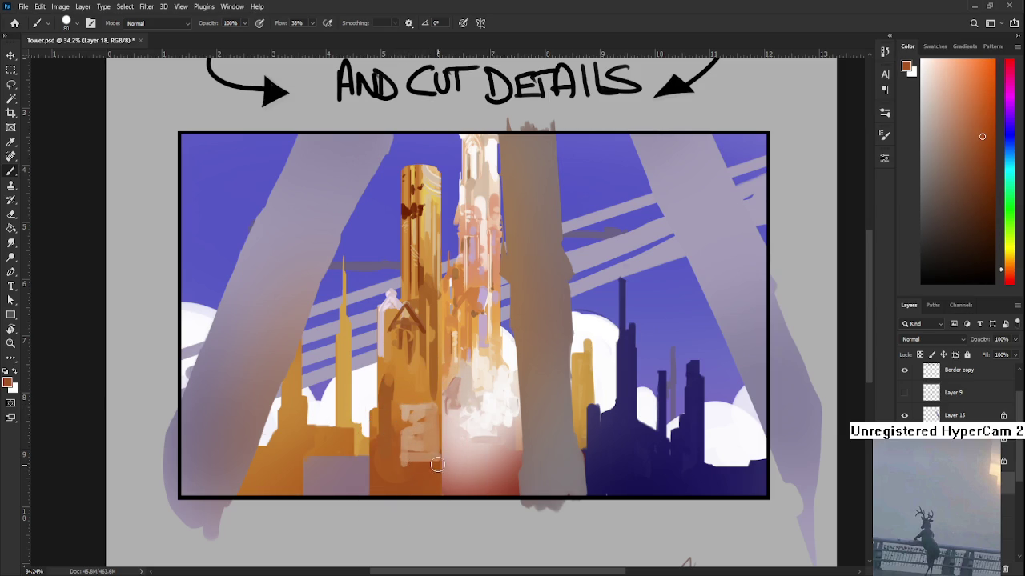
# - Check values with a brief greyscale preview toggle, then sample dark red from the tower
pyautogui.scroll(2, 436, 472)
pyautogui.keyDown('alt'); pyautogui.click(426, 445); pyautogui.keyUp('alt')
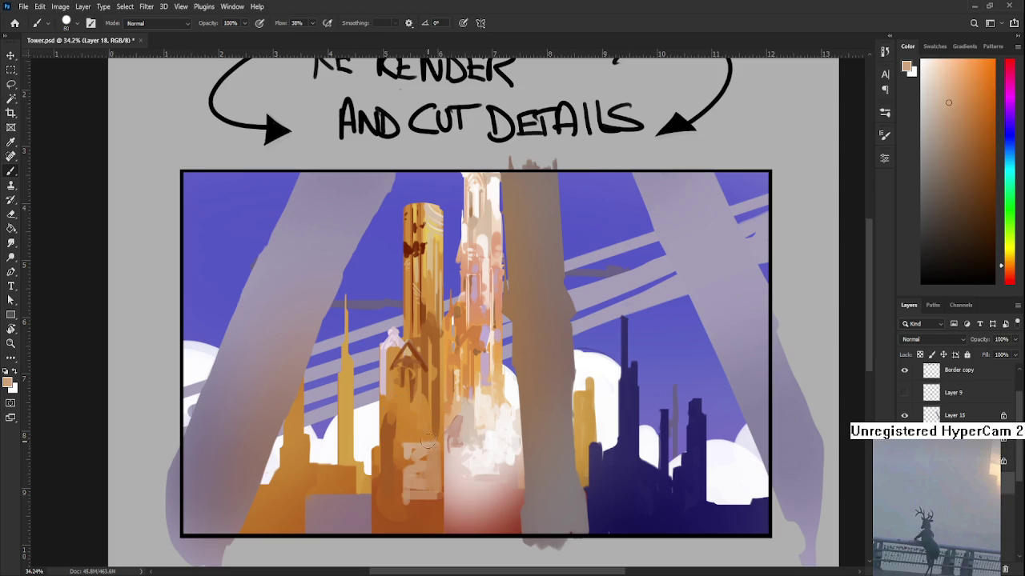
pyautogui.keyDown('alt'); pyautogui.click(419, 408); pyautogui.keyUp('alt')
pyautogui.moveTo(423, 426); pyautogui.dragTo(429, 446)
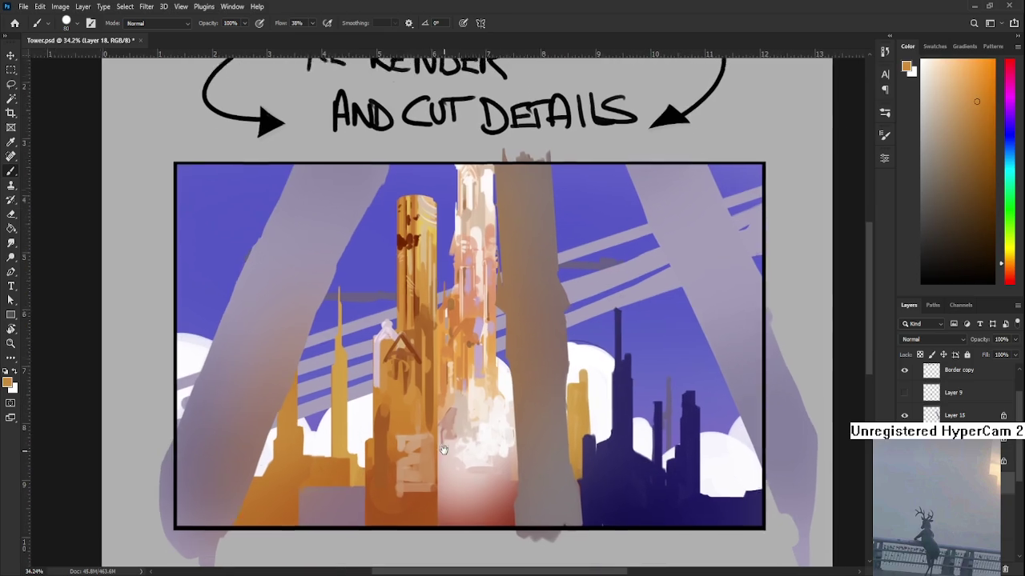
pyautogui.moveTo(428, 446)
pyautogui.mouseDown()
pyautogui.moveTo(414, 404)
pyautogui.moveTo(436, 443)
pyautogui.mouseUp()
pyautogui.keyDown('alt'); pyautogui.click(426, 393); pyautogui.keyUp('alt')
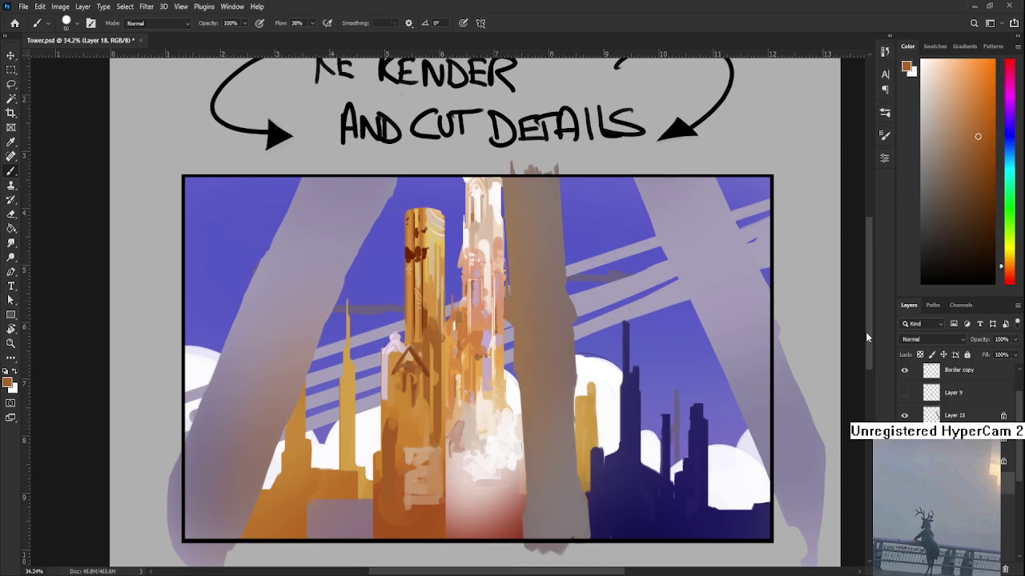
pyautogui.scroll(2, 921, 396)
pyautogui.click(905, 389)
pyautogui.click(905, 390)
pyautogui.keyDown('alt'); pyautogui.click(416, 251); pyautogui.keyUp('alt')
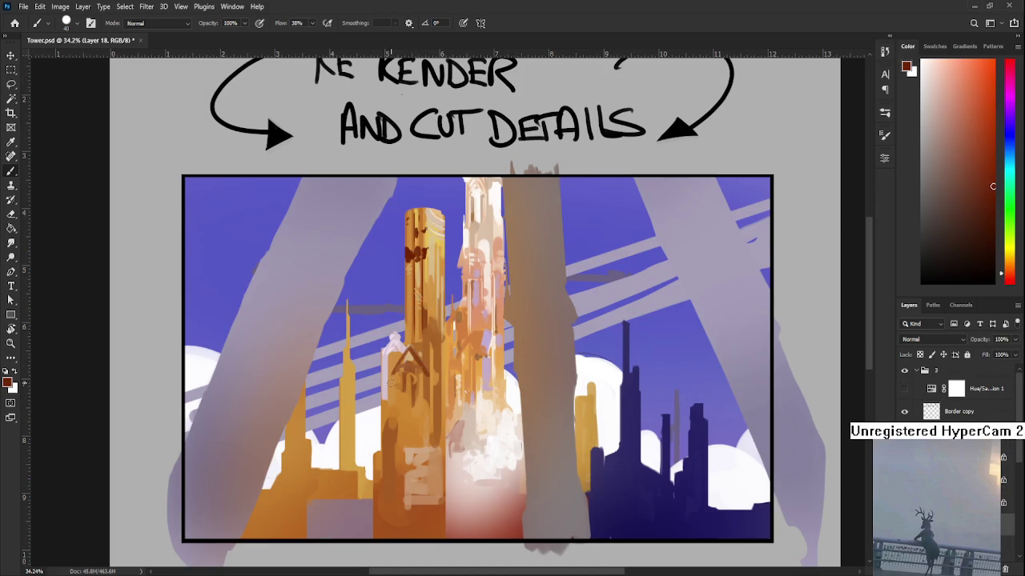
# - Resize the brush and sample orange, light orange and dark red-brown tones from the tower
pyautogui.press('[')
pyautogui.press('[')
pyautogui.press('[')
pyautogui.press(']')
pyautogui.keyDown('alt'); pyautogui.click(392, 421); pyautogui.keyUp('alt')
pyautogui.keyDown('alt'); pyautogui.click(389, 424); pyautogui.keyUp('alt')
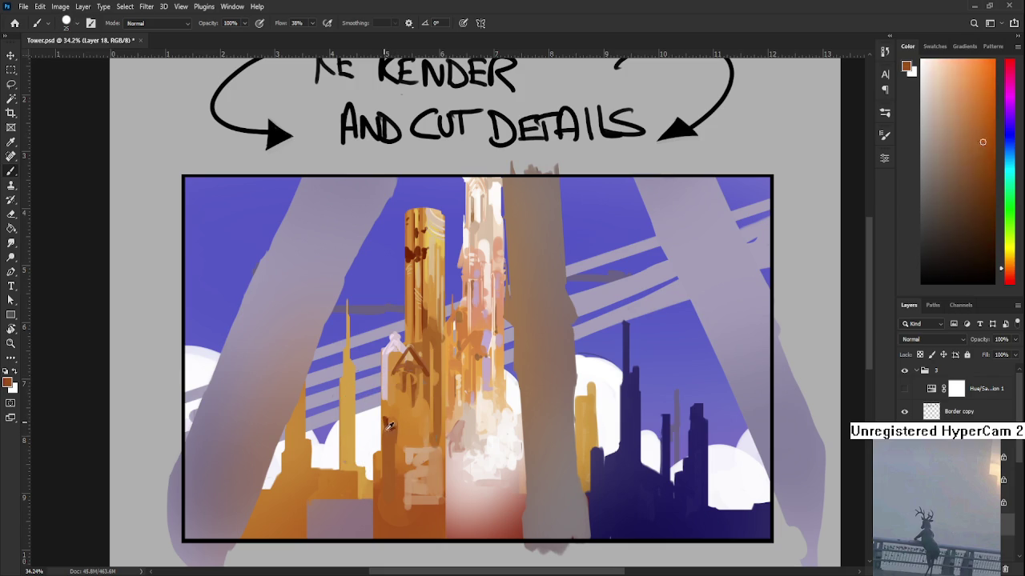
pyautogui.keyDown('alt'); pyautogui.click(388, 413); pyautogui.keyUp('alt')
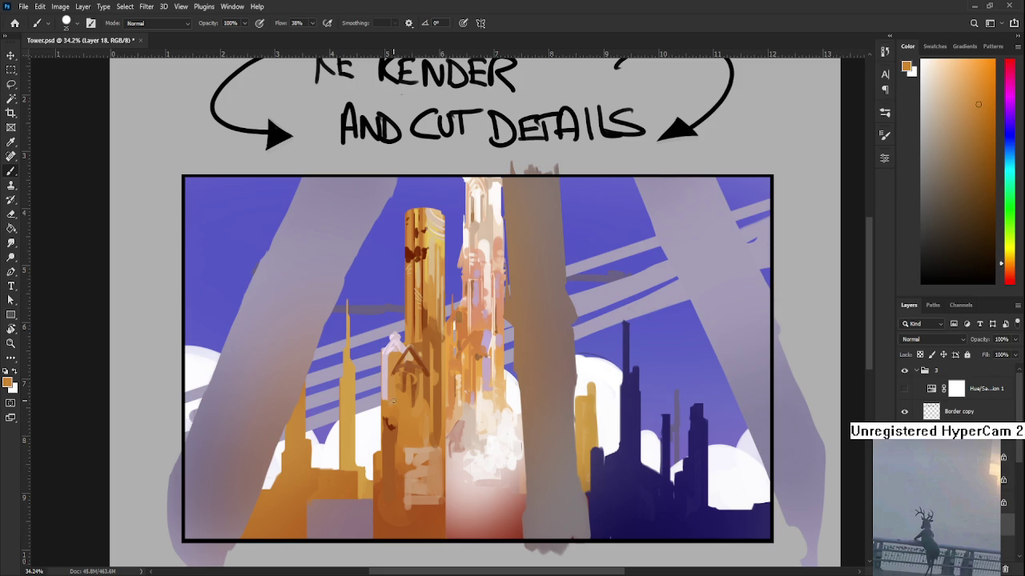
pyautogui.keyDown('alt'); pyautogui.click(377, 424); pyautogui.keyUp('alt')
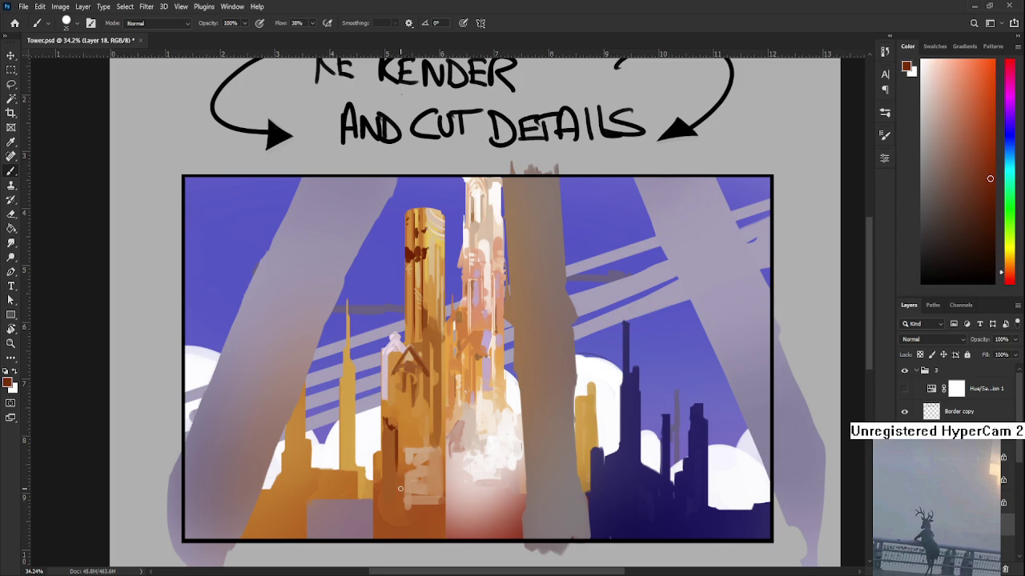
pyautogui.keyDown('alt'); pyautogui.click(396, 437); pyautogui.keyUp('alt')
pyautogui.keyDown('alt'); pyautogui.click(395, 428); pyautogui.keyUp('alt')
pyautogui.keyDown('alt'); pyautogui.click(400, 425); pyautogui.keyUp('alt')
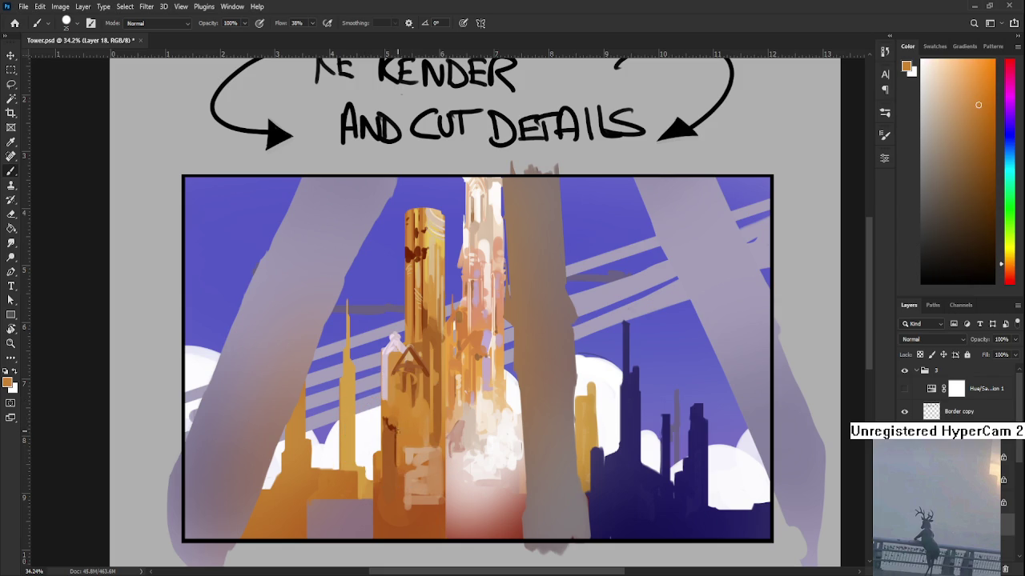
pyautogui.keyDown('alt'); pyautogui.click(401, 428); pyautogui.keyUp('alt')
# - Sample further orange, darker red-orange and light orange tones from higher on the tower
pyautogui.moveTo(400, 428); pyautogui.dragTo(389, 411)
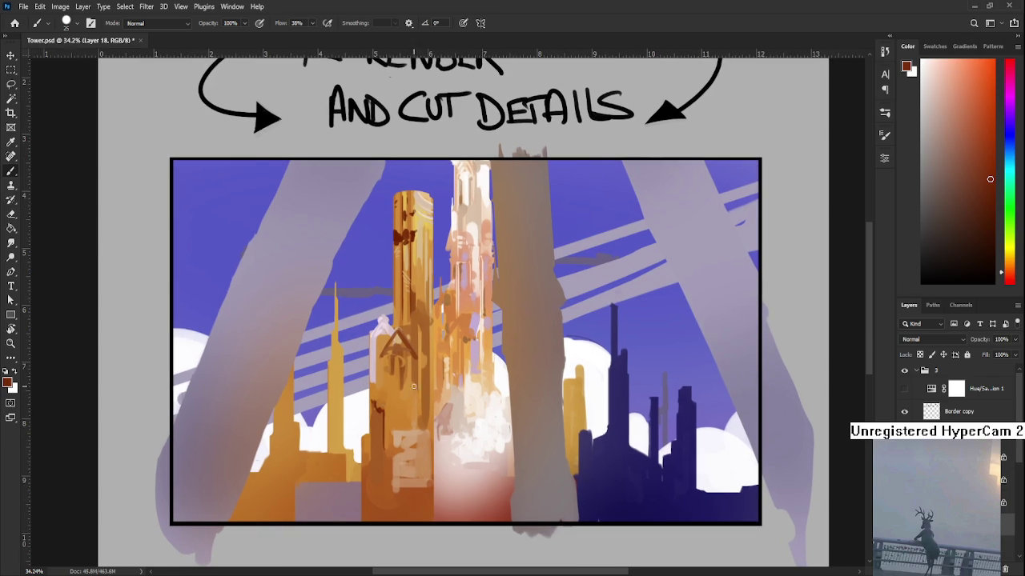
pyautogui.keyDown('alt'); pyautogui.click(409, 387); pyautogui.keyUp('alt')
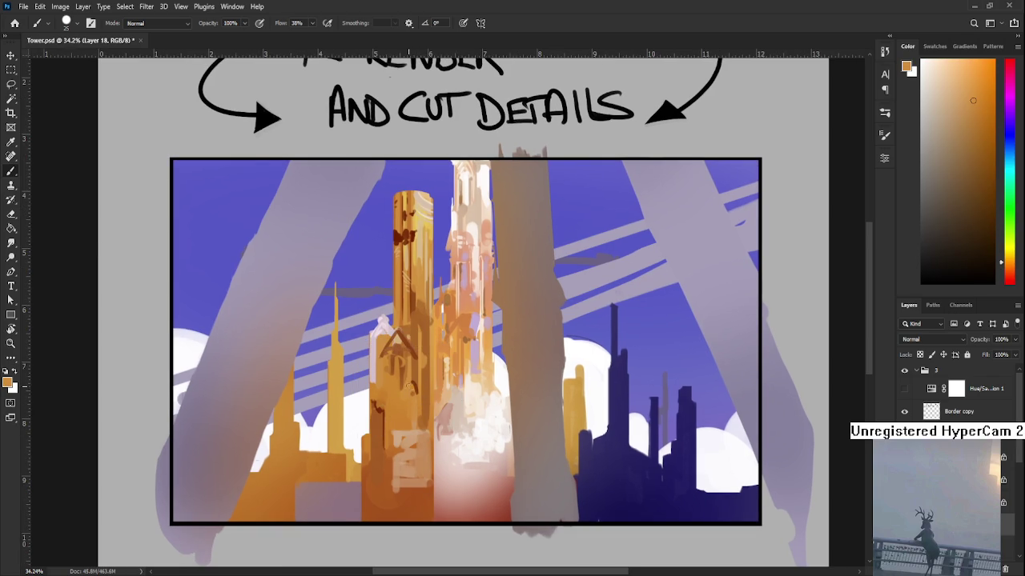
pyautogui.keyDown('alt'); pyautogui.click(423, 355); pyautogui.keyUp('alt')
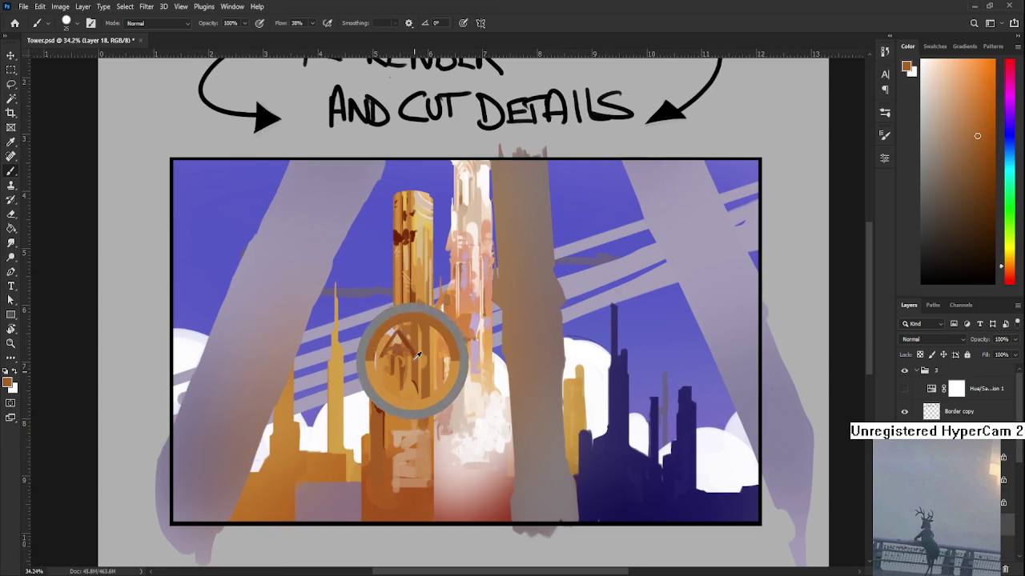
pyautogui.keyDown('alt'); pyautogui.click(409, 393); pyautogui.keyUp('alt')
pyautogui.keyDown('alt'); pyautogui.click(417, 389); pyautogui.keyUp('alt')
pyautogui.keyDown('alt'); pyautogui.click(411, 396); pyautogui.keyUp('alt')
# - Paint dark orange-brown vertical strokes down the orange tower with an enlarged brush
pyautogui.keyDown('alt'); pyautogui.click(418, 428); pyautogui.keyUp('alt')
pyautogui.keyDown('alt'); pyautogui.click(403, 421); pyautogui.keyUp('alt')
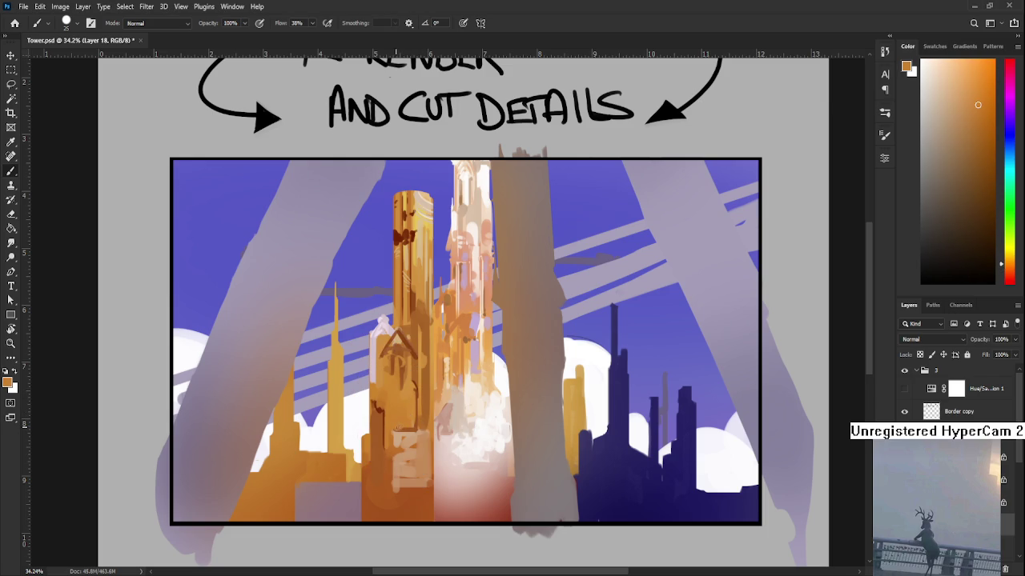
pyautogui.scroll(1, 416, 415)
pyautogui.keyDown('alt'); pyautogui.click(412, 391); pyautogui.keyUp('alt')
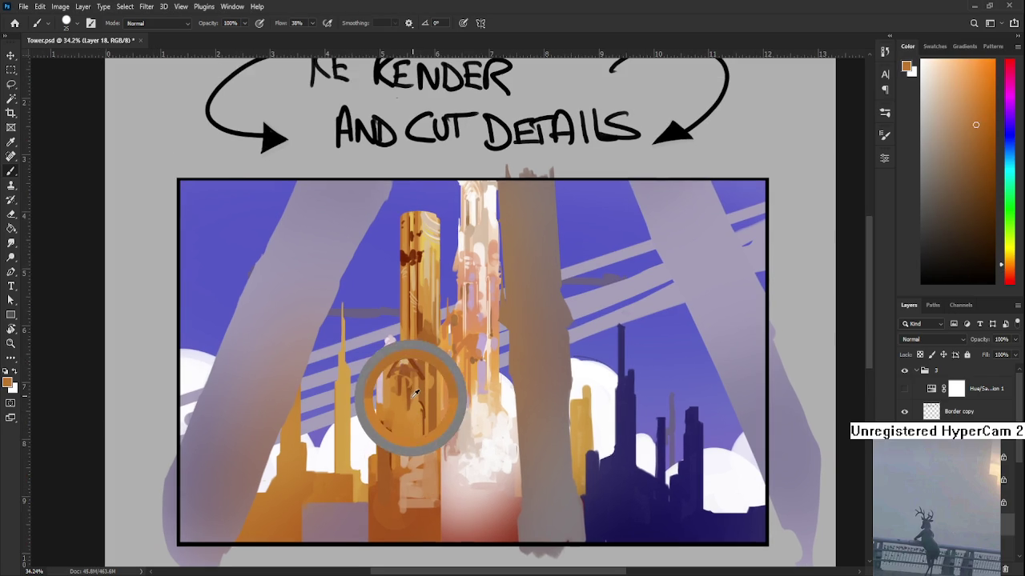
pyautogui.press('[')
pyautogui.press('[')
pyautogui.press('[')
pyautogui.press(']')
pyautogui.press(']')
pyautogui.press(']')
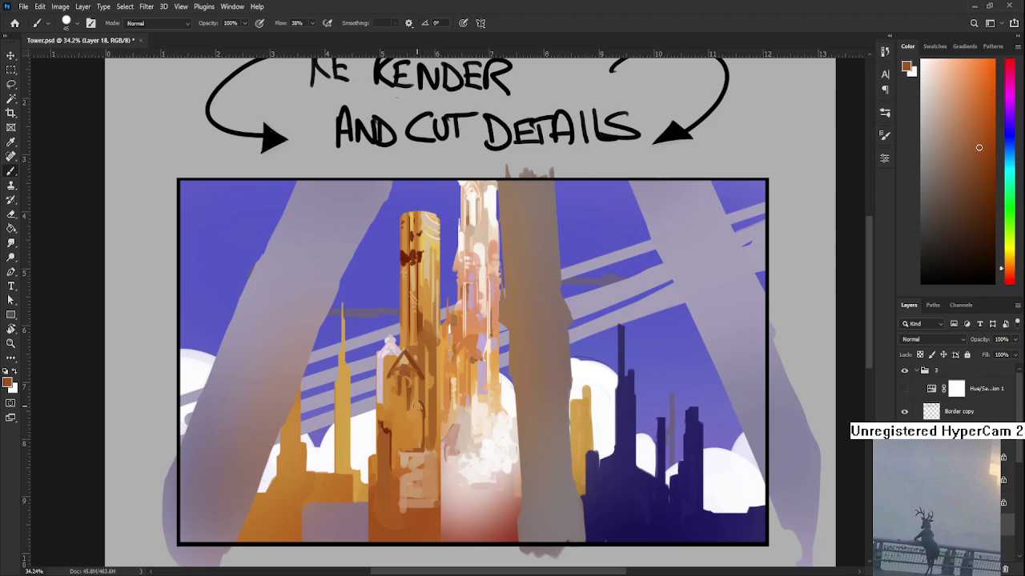
pyautogui.moveTo(419, 411)
pyautogui.mouseDown()
pyautogui.moveTo(421, 456)
pyautogui.moveTo(453, 402)
pyautogui.mouseUp()
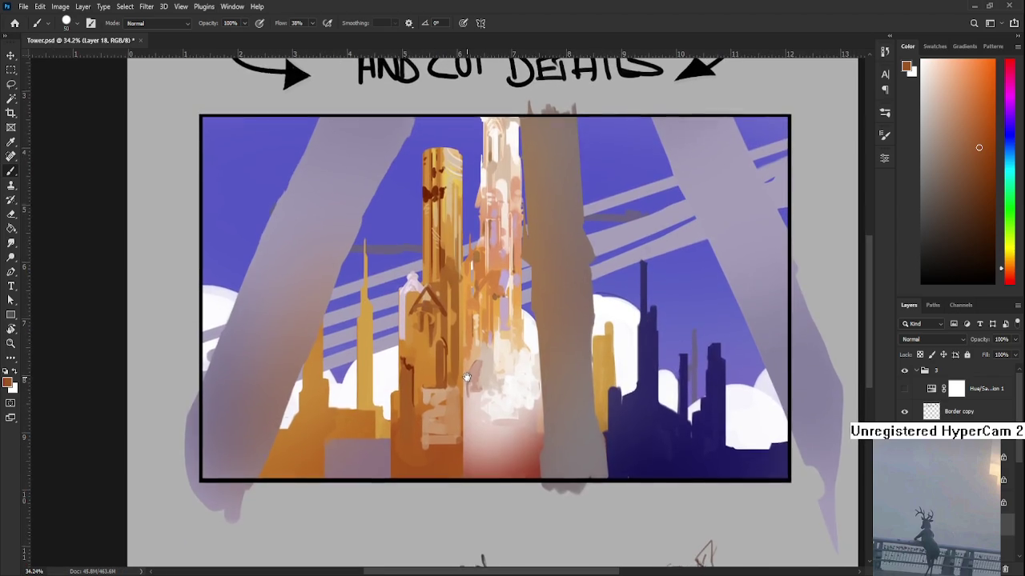
# - Paint light orange strokes over the tower base
pyautogui.keyDown('alt'); pyautogui.click(423, 404); pyautogui.keyUp('alt')
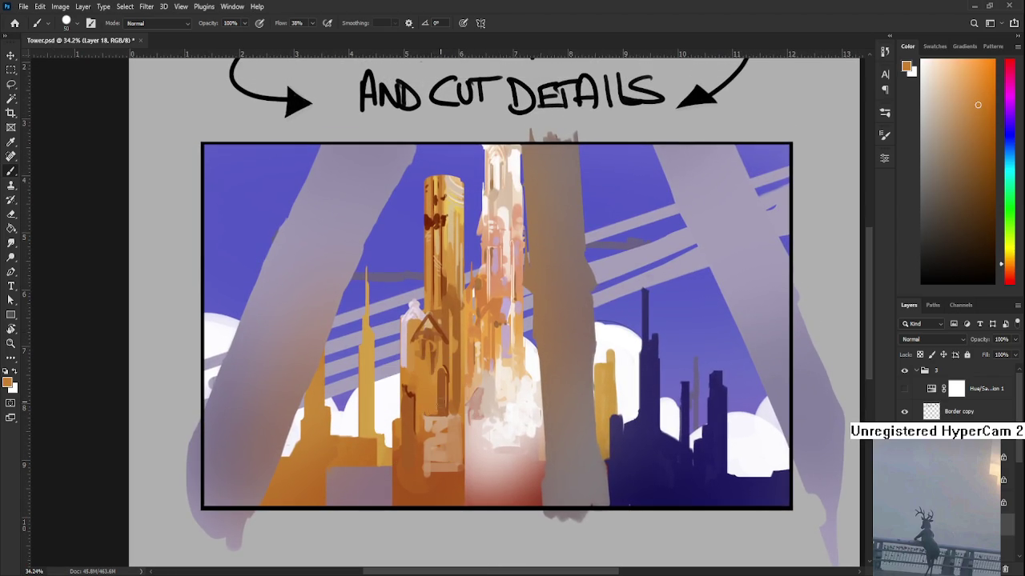
pyautogui.scroll(2, 437, 400)
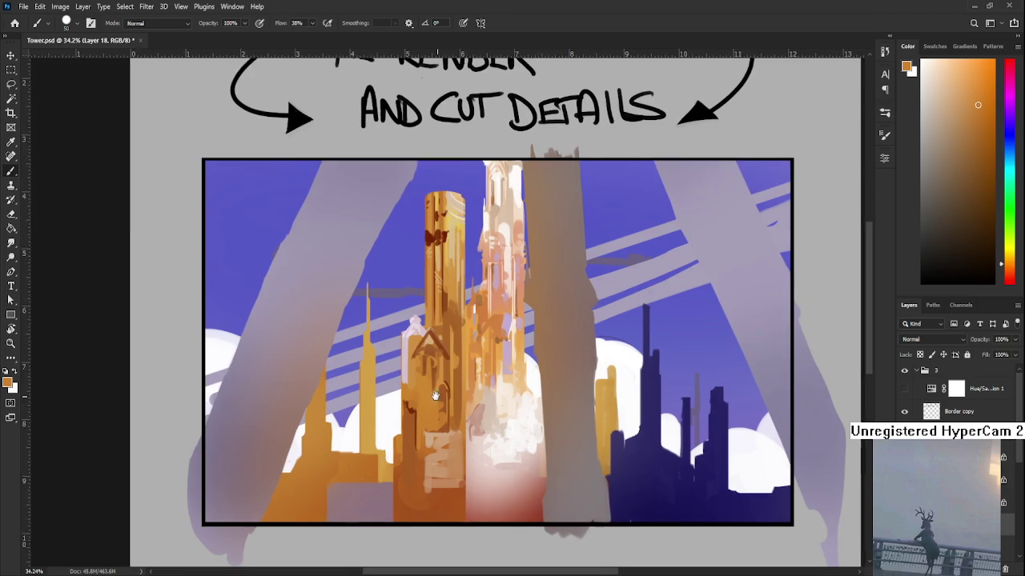
pyautogui.keyDown('alt'); pyautogui.click(438, 409); pyautogui.keyUp('alt')
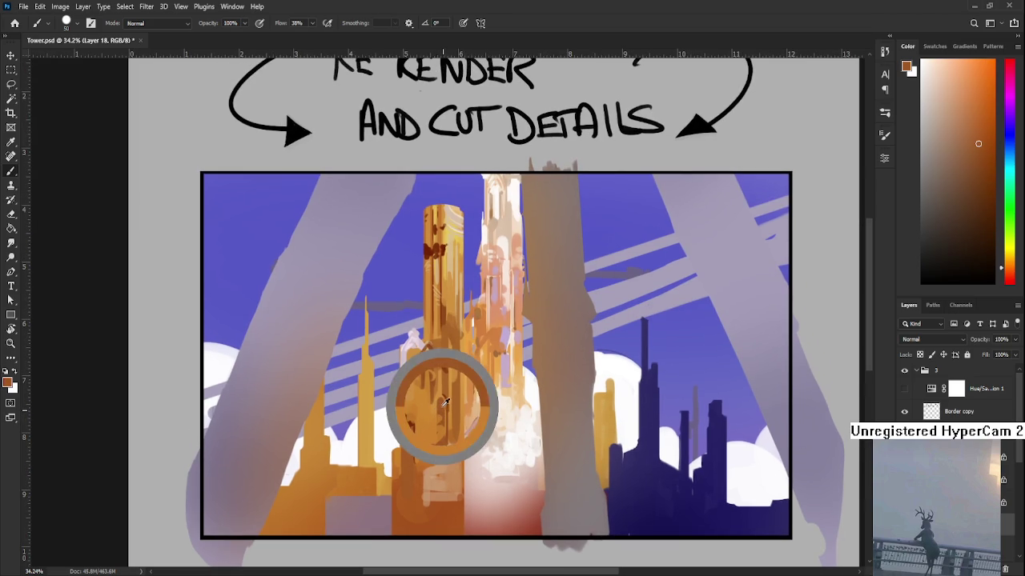
pyautogui.keyDown('alt'); pyautogui.click(440, 407); pyautogui.keyUp('alt')
pyautogui.scroll(-4, 464, 396)
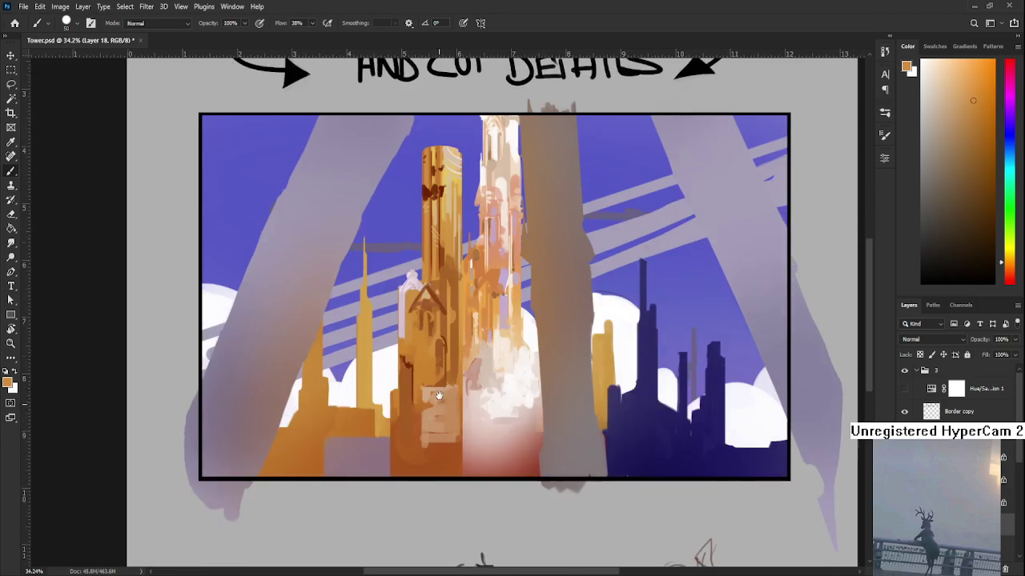
pyautogui.scroll(-1, 481, 387)
pyautogui.keyDown('alt'); pyautogui.click(435, 384); pyautogui.keyUp('alt')
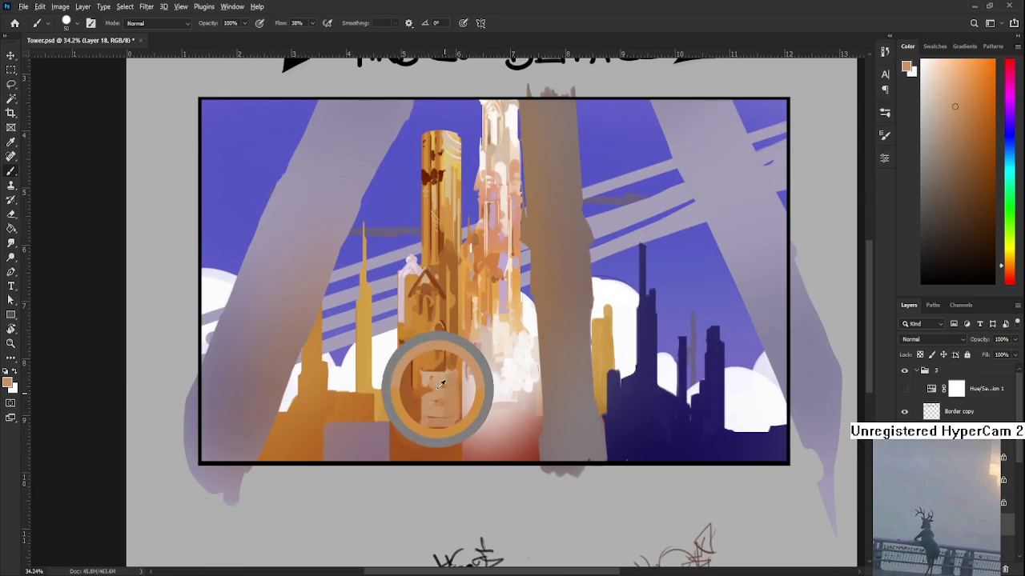
pyautogui.moveTo(414, 384)
pyautogui.mouseDown()
pyautogui.moveTo(414, 404)
pyautogui.moveTo(425, 401)
pyautogui.moveTo(404, 396)
pyautogui.moveTo(412, 422)
pyautogui.moveTo(404, 410)
pyautogui.moveTo(421, 426)
pyautogui.moveTo(399, 428)
pyautogui.moveTo(421, 428)
pyautogui.moveTo(422, 410)
pyautogui.moveTo(412, 426)
pyautogui.mouseUp()
# - Dab small light orange highlights across the lower tower base
pyautogui.keyDown('alt'); pyautogui.click(411, 401); pyautogui.keyUp('alt')
pyautogui.keyDown('alt'); pyautogui.click(416, 401); pyautogui.keyUp('alt')
pyautogui.keyDown('alt'); pyautogui.click(418, 397); pyautogui.keyUp('alt')
pyautogui.keyDown('alt'); pyautogui.click(405, 430); pyautogui.keyUp('alt')
pyautogui.keyDown('alt'); pyautogui.click(420, 405); pyautogui.keyUp('alt')
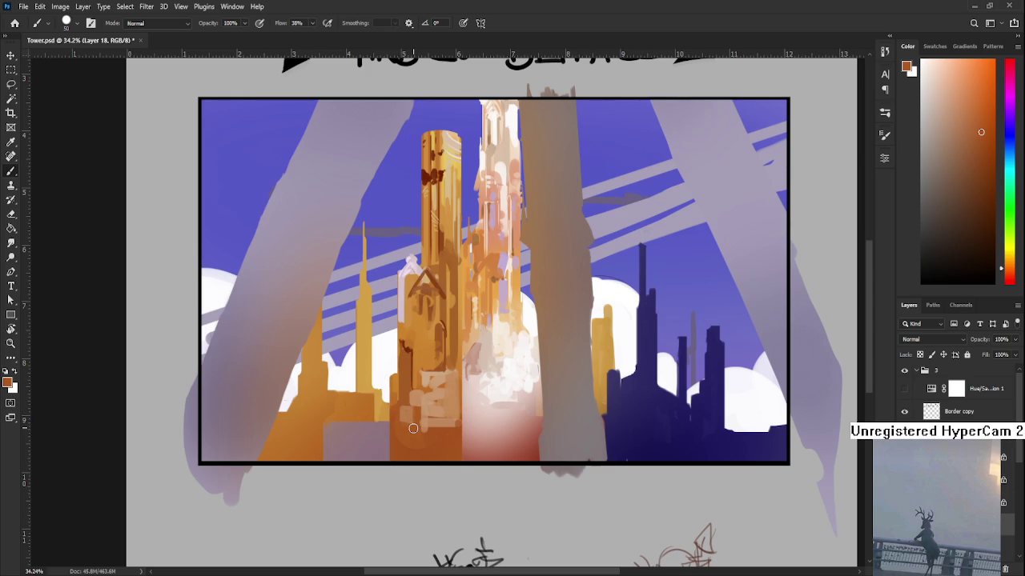
pyautogui.moveTo(412, 429); pyautogui.dragTo(421, 438)
pyautogui.moveTo(447, 401); pyautogui.dragTo(431, 375)
# - Dab light orange highlights onto the tower base
pyautogui.moveTo(418, 395); pyautogui.dragTo(411, 387)
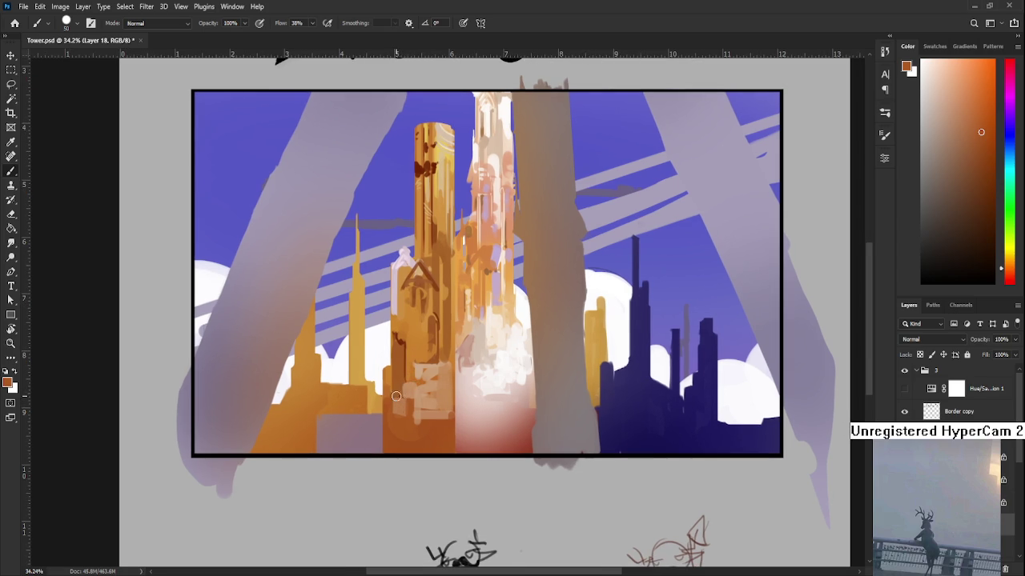
pyautogui.keyDown('alt'); pyautogui.click(402, 409); pyautogui.keyUp('alt')
pyautogui.keyDown('alt'); pyautogui.click(409, 417); pyautogui.keyUp('alt')
pyautogui.keyDown('alt'); pyautogui.click(405, 413); pyautogui.keyUp('alt')
pyautogui.moveTo(393, 418)
pyautogui.mouseDown()
pyautogui.moveTo(430, 426)
pyautogui.moveTo(417, 444)
pyautogui.mouseUp()
pyautogui.keyDown('alt'); pyautogui.click(426, 438); pyautogui.keyUp('alt')
pyautogui.keyDown('alt'); pyautogui.click(426, 442); pyautogui.keyUp('alt')
pyautogui.moveTo(424, 436); pyautogui.dragTo(436, 439)
# - Paint a dark reddish-orange horizontal band across the tower with a size-15 brush
pyautogui.keyDown('alt'); pyautogui.click(443, 424); pyautogui.keyUp('alt')
pyautogui.keyDown('alt'); pyautogui.click(441, 425); pyautogui.keyUp('alt')
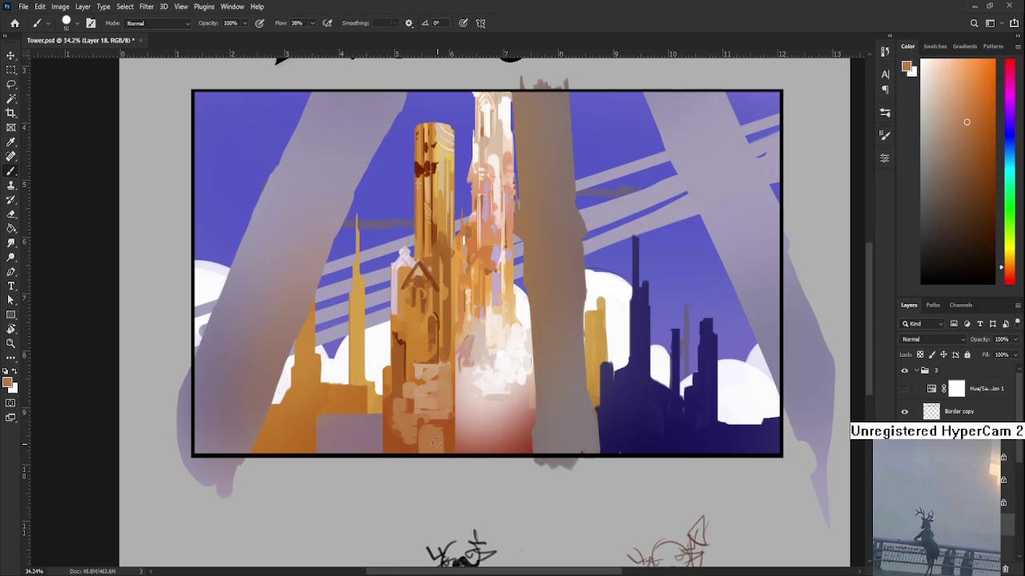
pyautogui.scroll(1, 441, 428)
pyautogui.keyDown('alt'); pyautogui.click(422, 390); pyautogui.keyUp('alt')
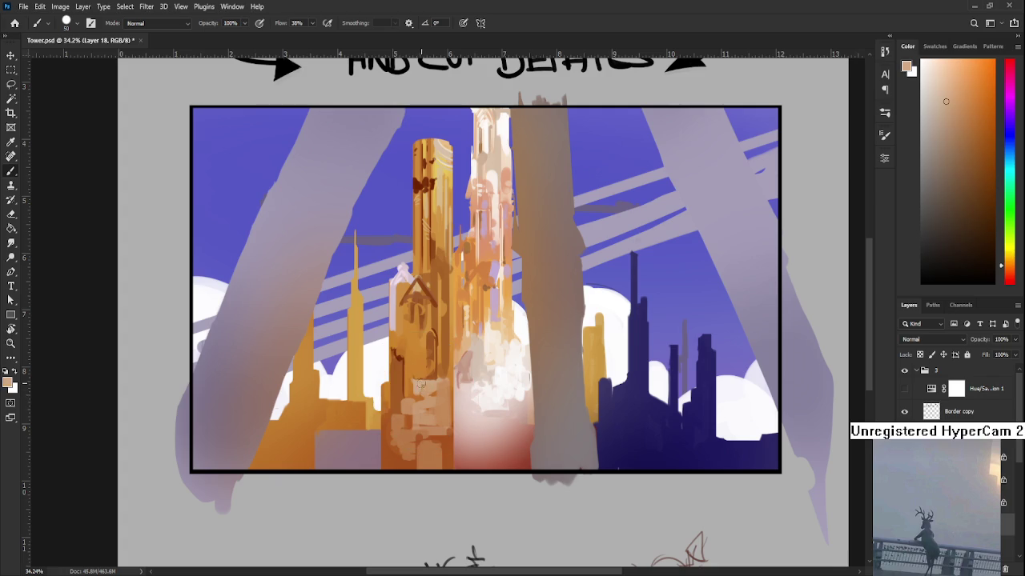
pyautogui.scroll(2, 432, 389)
pyautogui.keyDown('alt'); pyautogui.click(432, 329); pyautogui.keyUp('alt')
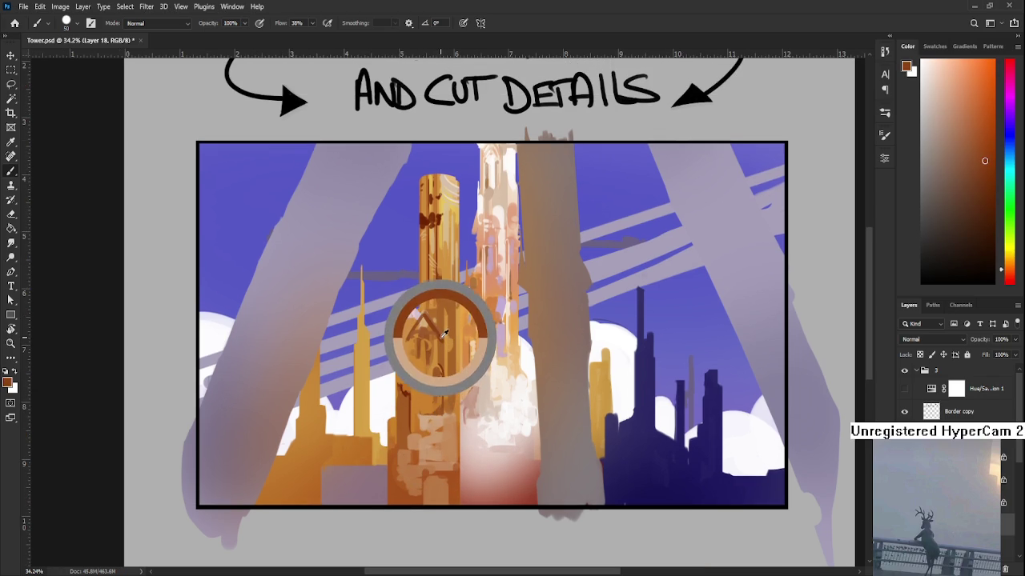
pyautogui.press('[')
pyautogui.press('[')
pyautogui.press('[')
pyautogui.moveTo(437, 365); pyautogui.dragTo(393, 365)
# - Paint light pink highlights around the tower window with a size-20 brush
pyautogui.keyDown('alt'); pyautogui.click(390, 364); pyautogui.keyUp('alt')
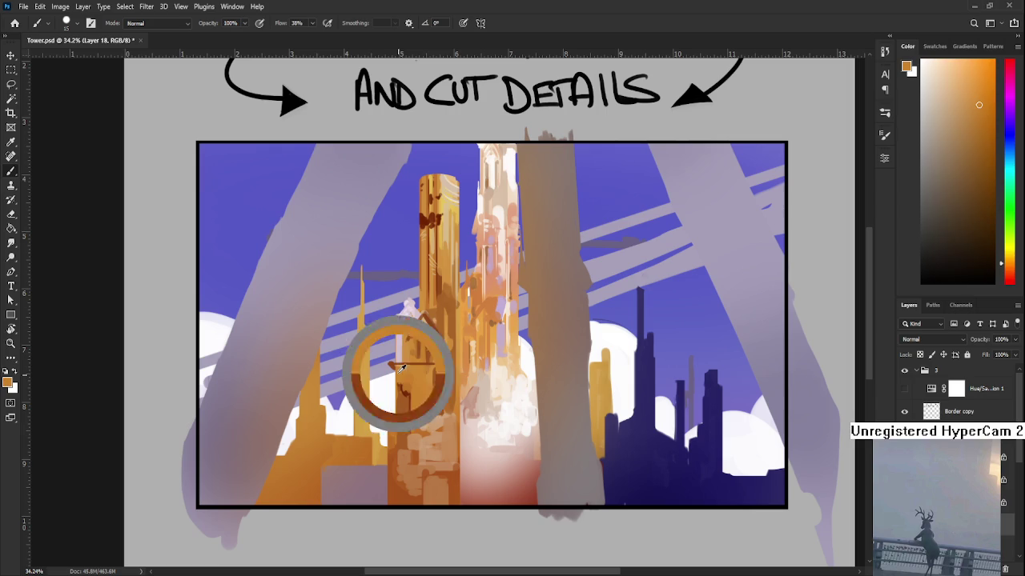
pyautogui.press('e')
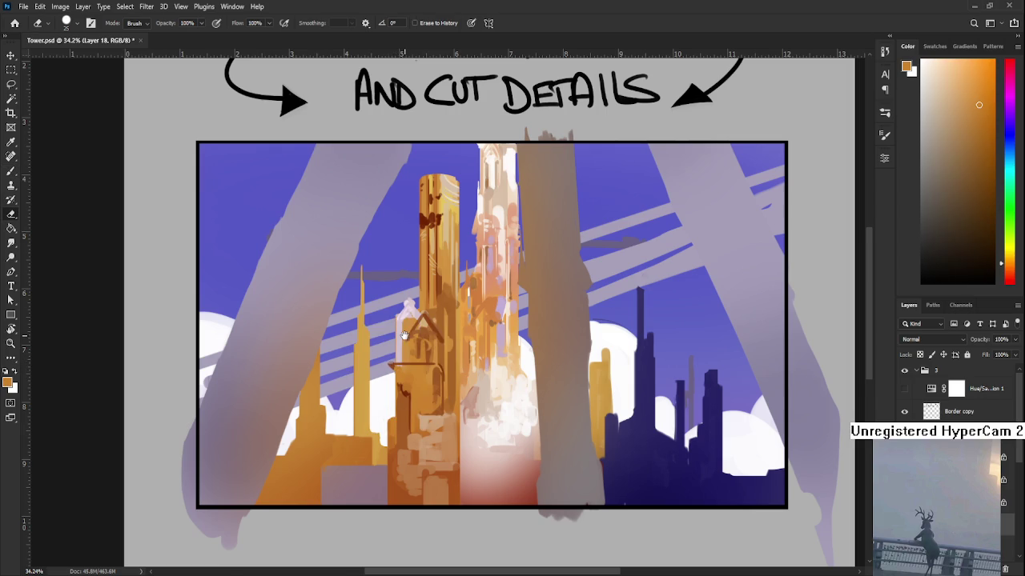
pyautogui.scroll(1, 400, 336)
pyautogui.press('b')
pyautogui.keyDown('alt'); pyautogui.click(409, 328); pyautogui.keyUp('alt')
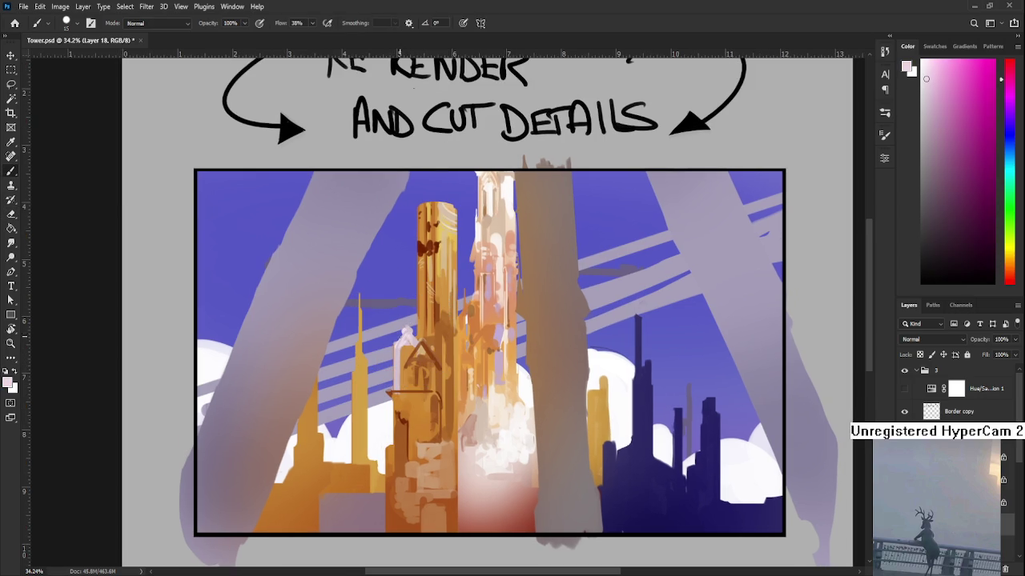
pyautogui.press(']')
pyautogui.moveTo(416, 376); pyautogui.dragTo(392, 419)
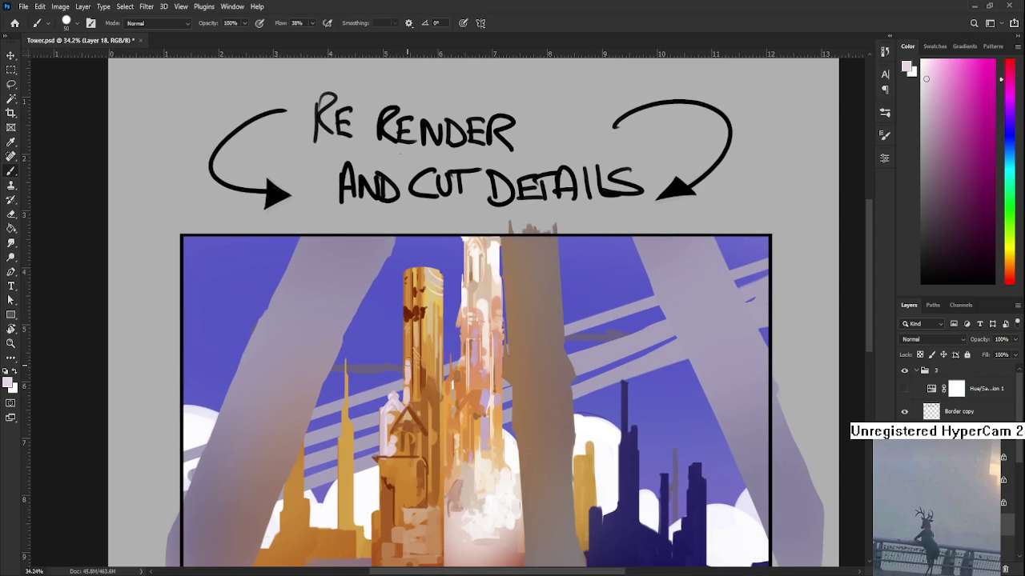
# - Sample orange and light pink tones from the tower
pyautogui.scroll(-1, 410, 393)
pyautogui.keyDown('alt'); pyautogui.click(427, 380); pyautogui.keyUp('alt')
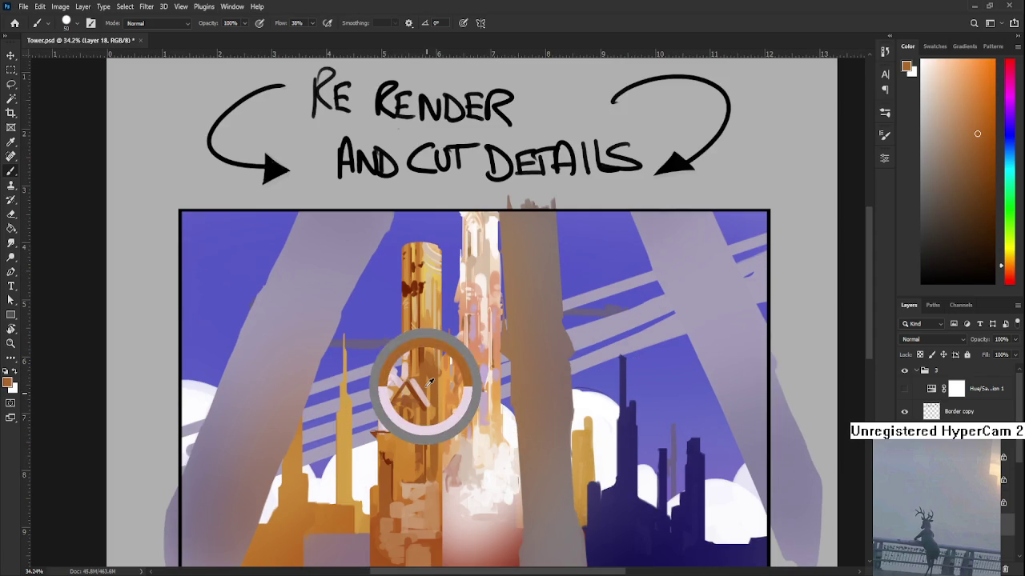
pyautogui.keyDown('alt'); pyautogui.click(425, 389); pyautogui.keyUp('alt')
pyautogui.keyDown('alt'); pyautogui.click(426, 405); pyautogui.keyUp('alt')
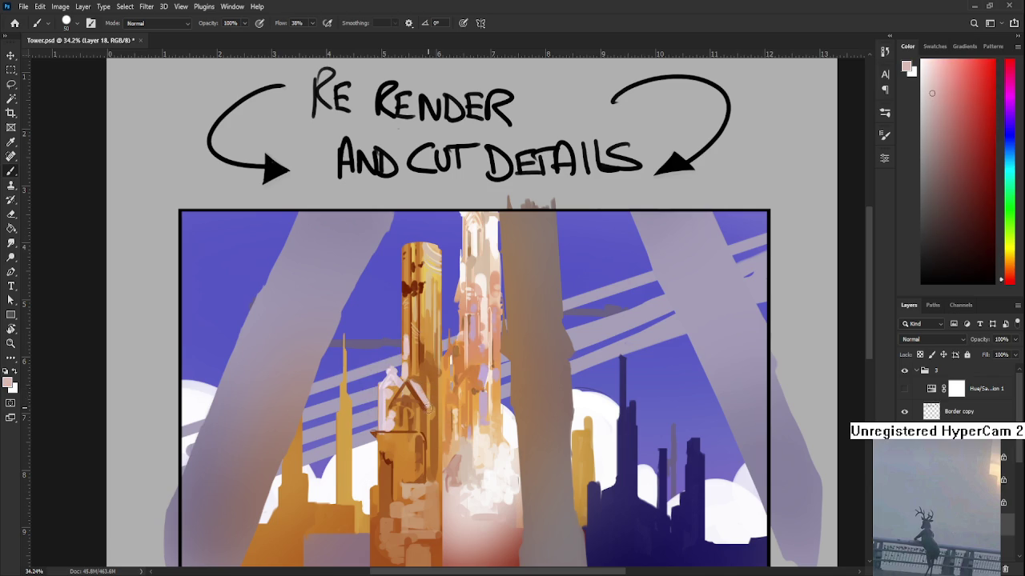
pyautogui.scroll(-1, 428, 408)
pyautogui.scroll(-1, 458, 418)
pyautogui.scroll(-3, 458, 395)
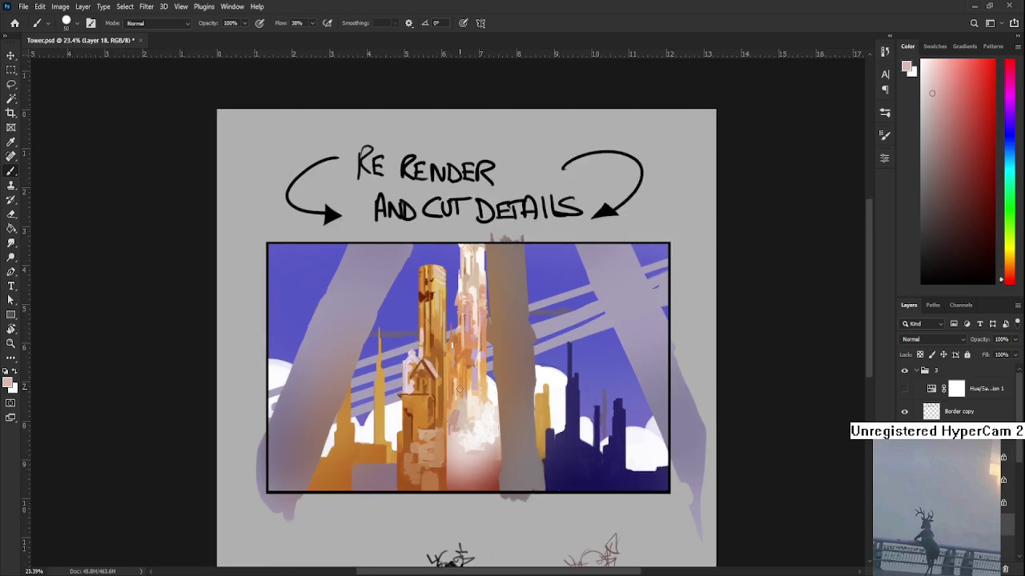
# - Toggle the Hue/Saturation layer for a greyscale value check, then sample a warm tower orange
pyautogui.scroll(-1, 459, 389)
pyautogui.scroll(1, 422, 331)
pyautogui.scroll(2, 416, 327)
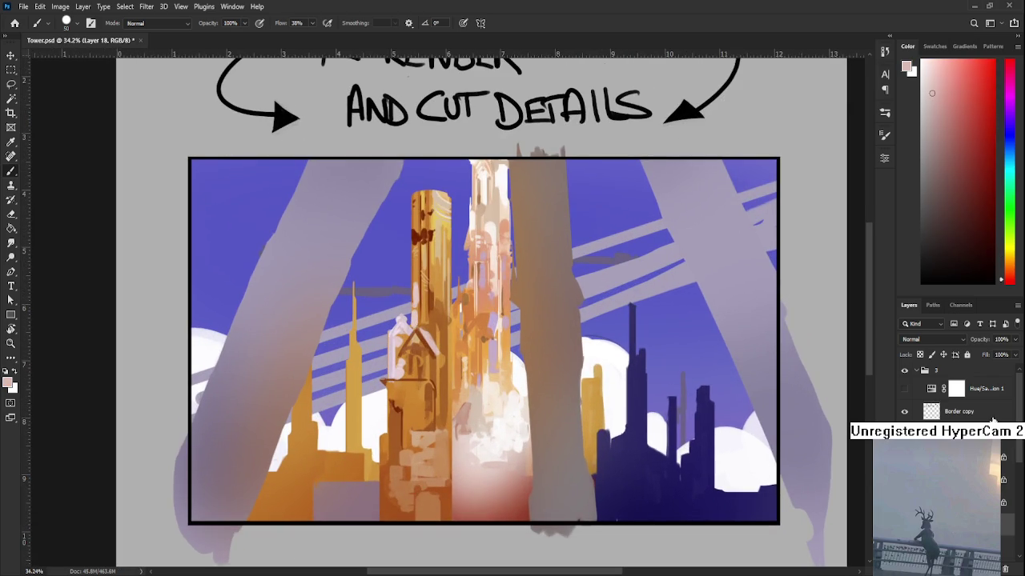
pyautogui.click(904, 389)
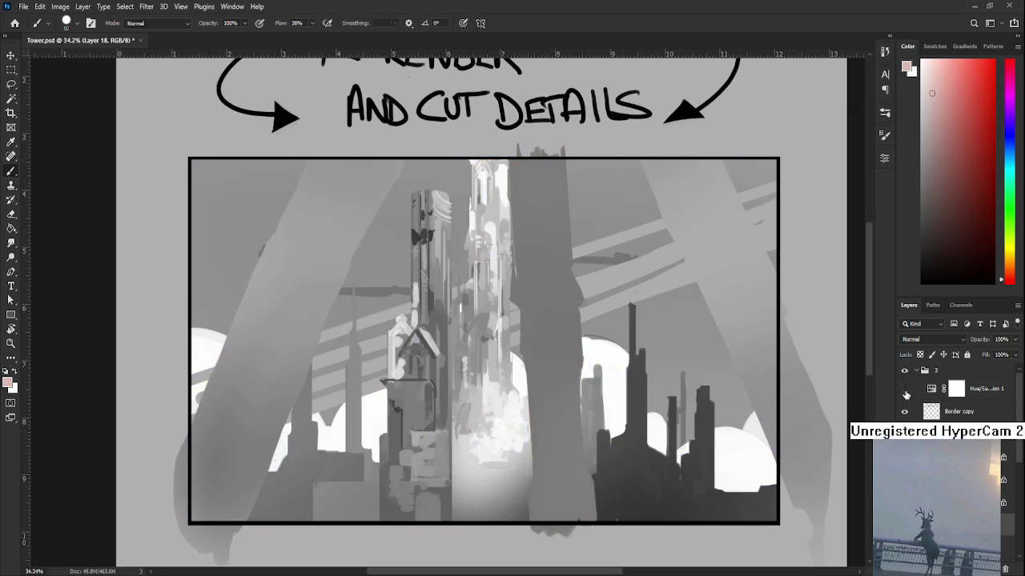
pyautogui.click(905, 389)
pyautogui.scroll(2, 468, 362)
pyautogui.keyDown('alt'); pyautogui.click(468, 362); pyautogui.keyUp('alt')
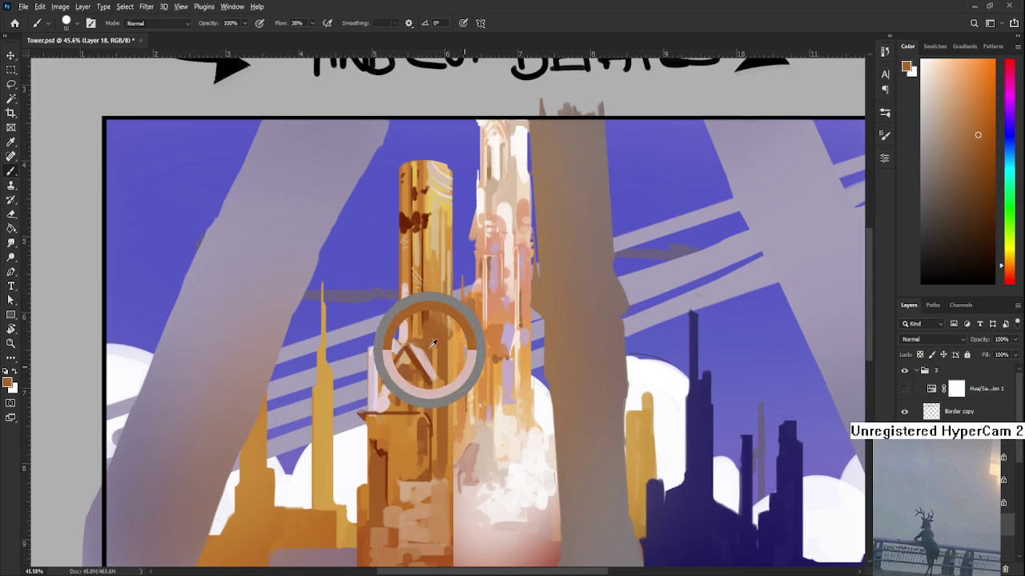
# - Recheck values in greyscale, then paint a thin dark red vertical stroke on the lower tower at brush size 40
pyautogui.click(905, 389)
pyautogui.click(904, 389)
pyautogui.keyDown('alt'); pyautogui.click(404, 230); pyautogui.keyUp('alt')
pyautogui.click(404, 230)
pyautogui.press('[')
pyautogui.press('[')
pyautogui.moveTo(411, 374)
pyautogui.mouseDown()
pyautogui.moveTo(413, 404)
pyautogui.moveTo(398, 406)
pyautogui.moveTo(403, 388)
pyautogui.mouseUp()
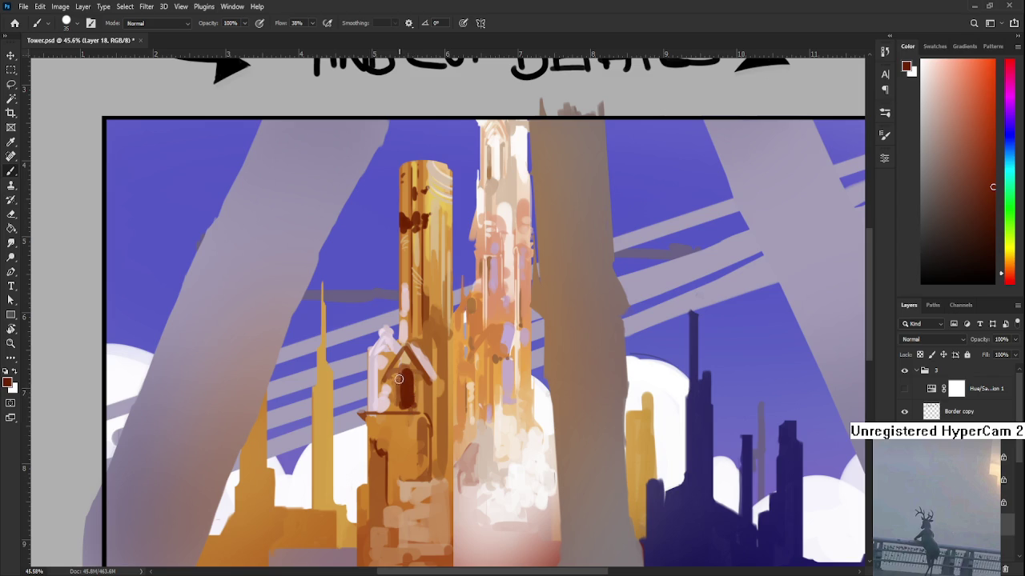
# - Shrink the brush to 10 and sample orange-brown and dark red for the arched window
pyautogui.press('[')
pyautogui.press('[')
pyautogui.keyDown('alt'); pyautogui.click(404, 381); pyautogui.keyUp('alt')
pyautogui.keyDown('alt'); pyautogui.click(406, 380); pyautogui.keyUp('alt')
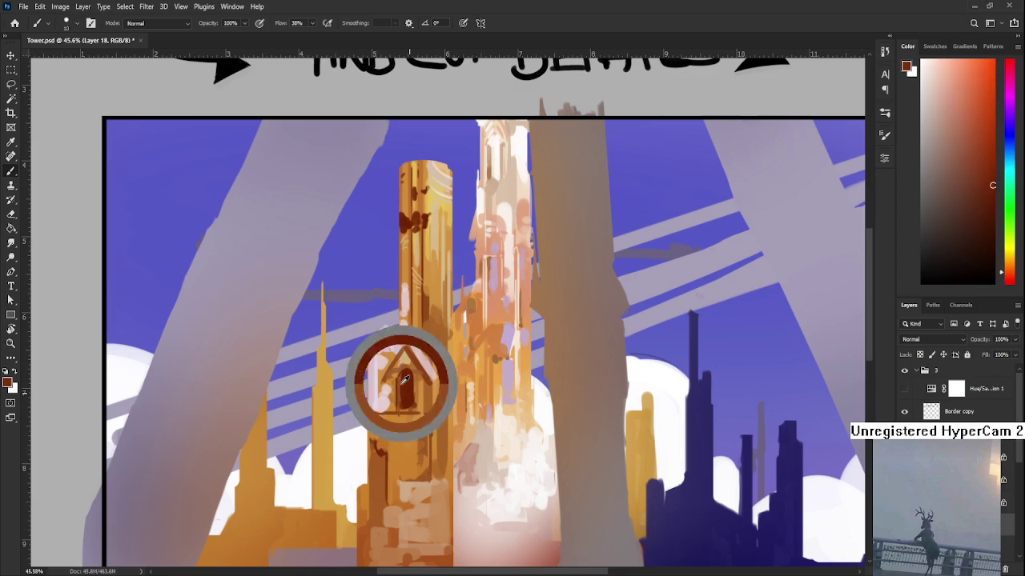
pyautogui.keyDown('alt'); pyautogui.click(399, 381); pyautogui.keyUp('alt')
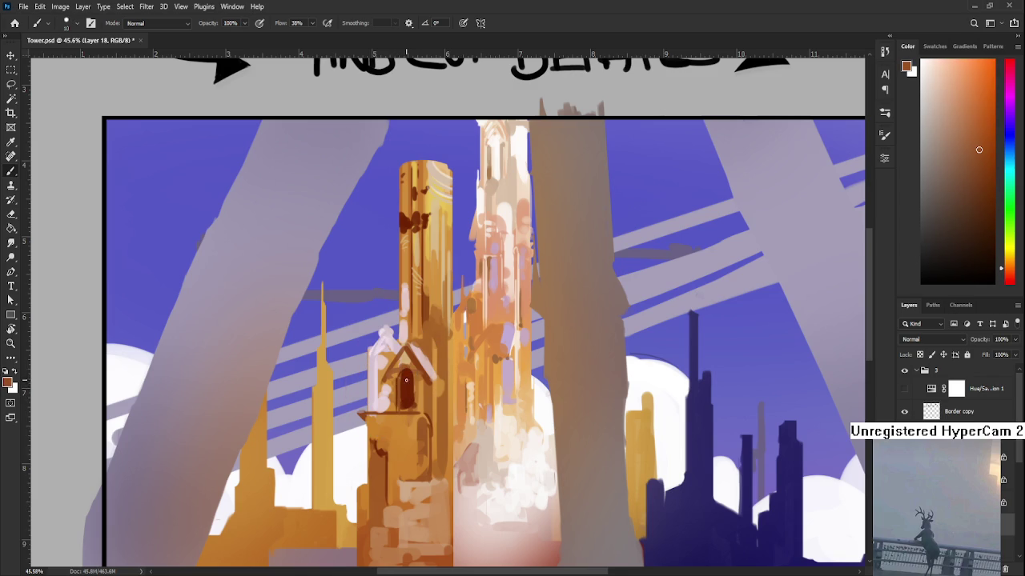
pyautogui.keyDown('alt'); pyautogui.click(407, 375); pyautogui.keyUp('alt')
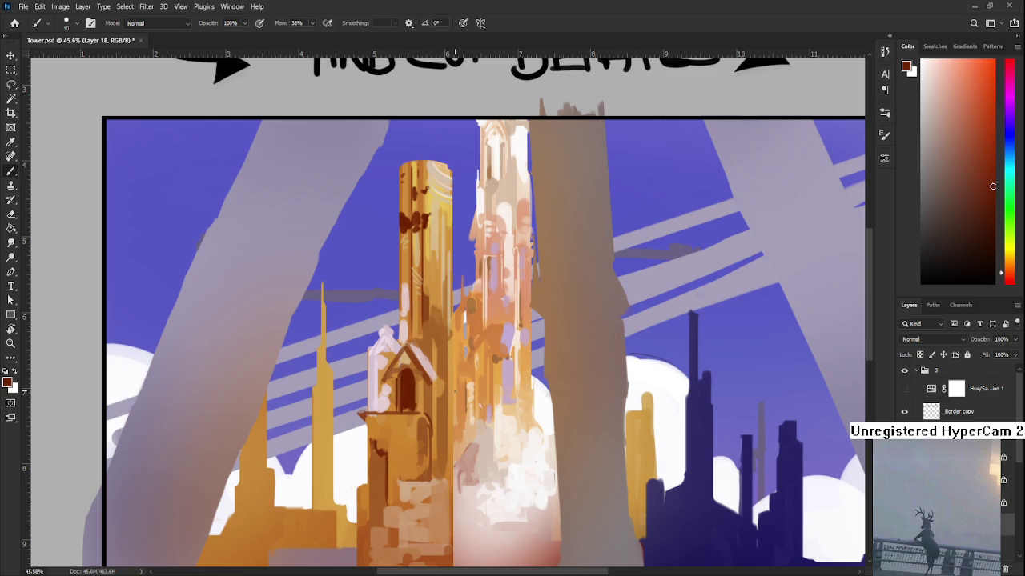
# - Paint a dark-brown ledge line across the tower and shade beneath it with a size-70 brush
pyautogui.scroll(-3, 456, 392)
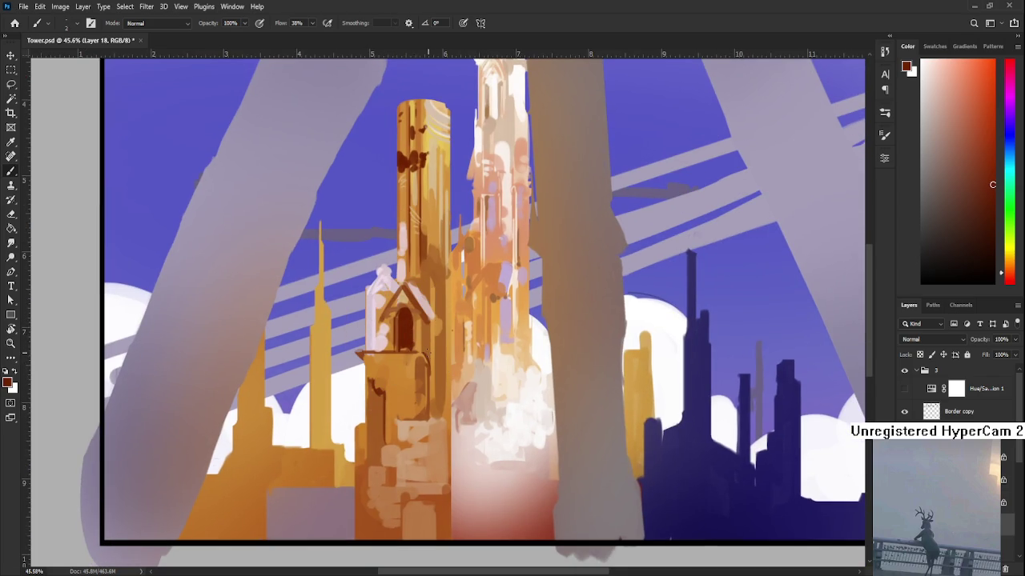
pyautogui.keyDown('alt'); pyautogui.click(409, 338); pyautogui.keyUp('alt')
pyautogui.moveTo(358, 356); pyautogui.dragTo(424, 355)
pyautogui.press(']')
pyautogui.press(']')
pyautogui.press(']')
pyautogui.moveTo(422, 360); pyautogui.dragTo(419, 388)
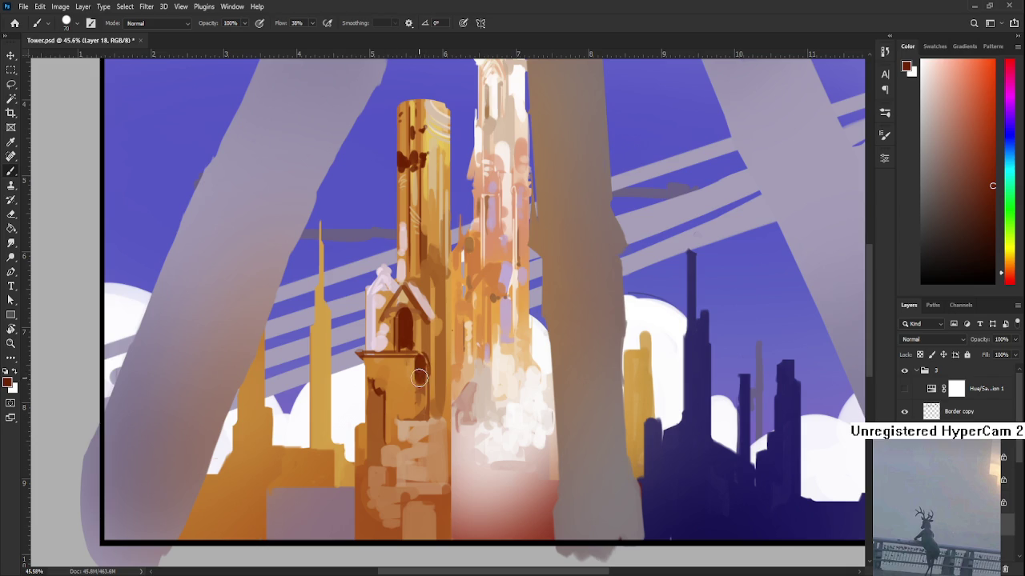
pyautogui.moveTo(367, 360); pyautogui.dragTo(371, 382)
# - Sample lighter browns, brighter oranges and a darker reddish brown from the tower
pyautogui.keyDown('alt'); pyautogui.click(374, 368); pyautogui.keyUp('alt')
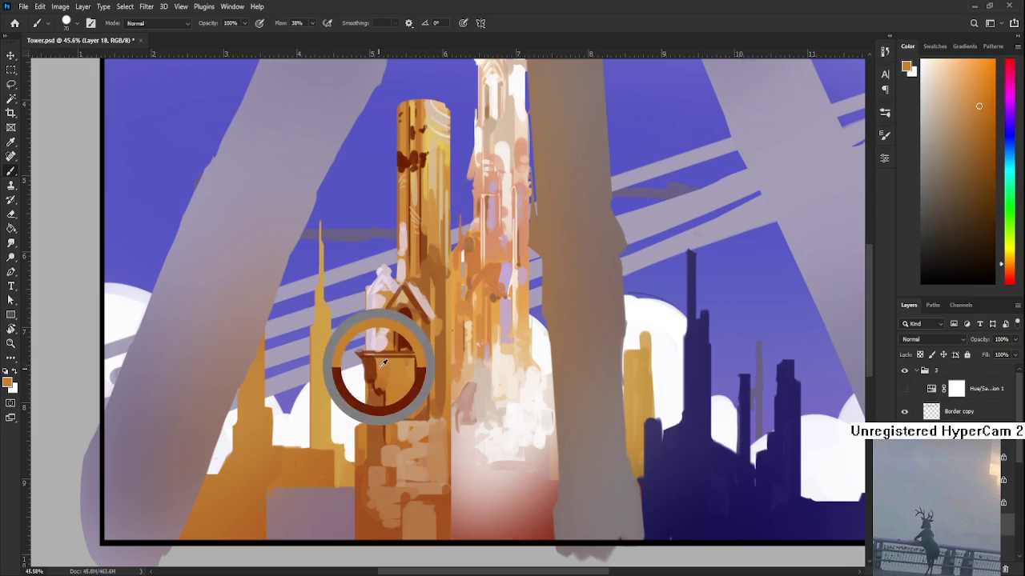
pyautogui.keyDown('alt'); pyautogui.click(372, 378); pyautogui.keyUp('alt')
pyautogui.keyDown('alt'); pyautogui.click(381, 379); pyautogui.keyUp('alt')
pyautogui.keyDown('alt'); pyautogui.click(380, 376); pyautogui.keyUp('alt')
pyautogui.keyDown('alt'); pyautogui.click(394, 368); pyautogui.keyUp('alt')
pyautogui.keyDown('alt'); pyautogui.click(400, 364); pyautogui.keyUp('alt')
pyautogui.keyDown('alt'); pyautogui.click(371, 376); pyautogui.keyUp('alt')
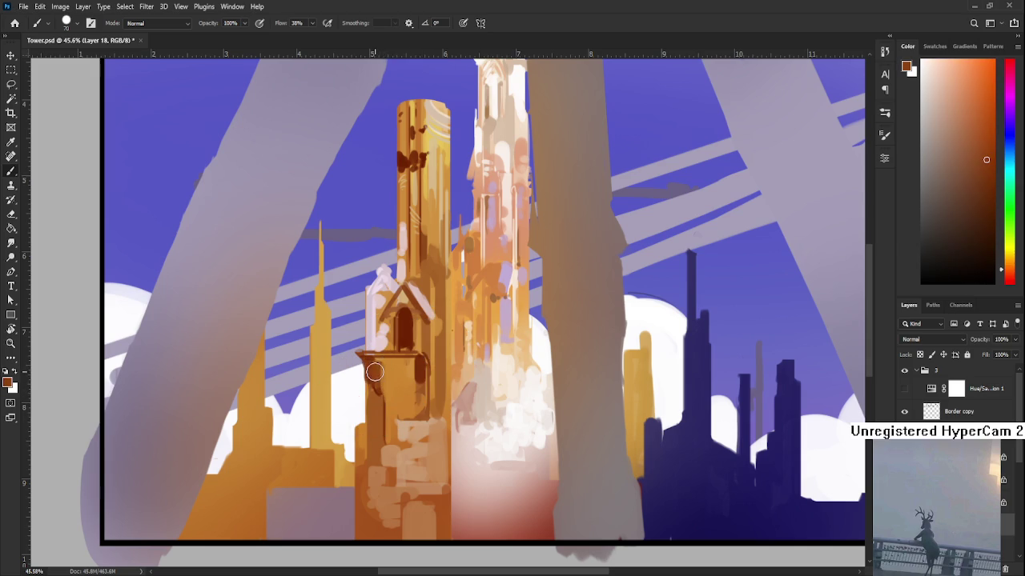
pyautogui.keyDown('alt'); pyautogui.click(415, 364); pyautogui.keyUp('alt')
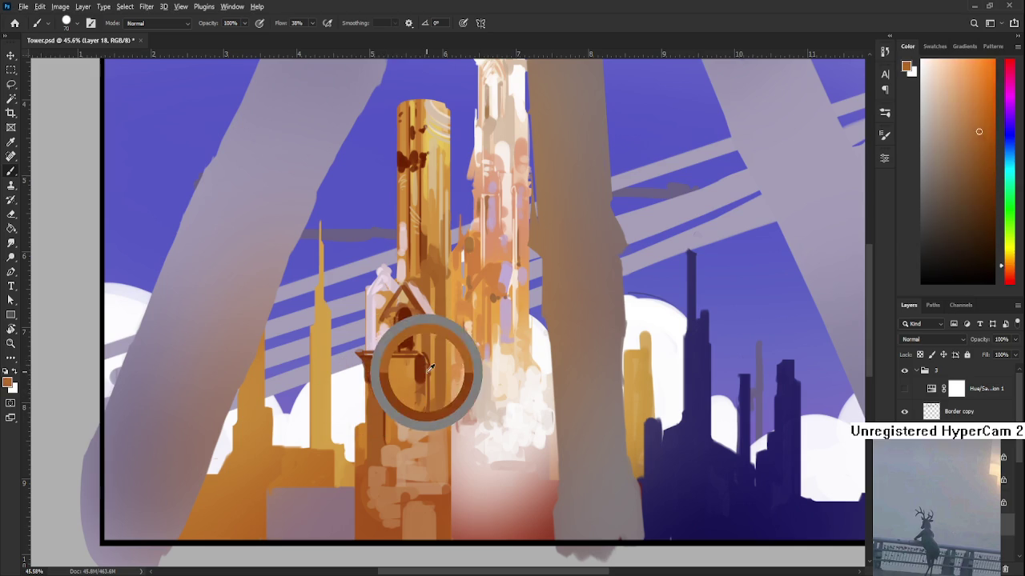
# - Add dark-brown strokes to the tower's lower block, then sample a darker tone
pyautogui.moveTo(403, 387)
pyautogui.mouseDown()
pyautogui.moveTo(409, 365)
pyautogui.moveTo(410, 376)
pyautogui.mouseUp()
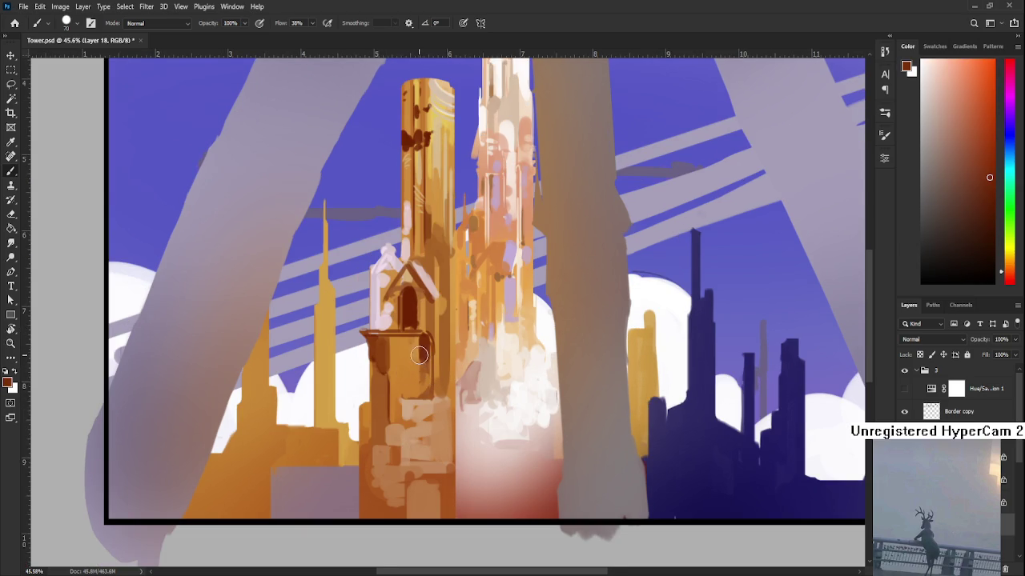
pyautogui.moveTo(423, 332); pyautogui.dragTo(416, 373)
pyautogui.keyDown('alt'); pyautogui.click(406, 352); pyautogui.keyUp('alt')
pyautogui.keyDown('alt'); pyautogui.click(412, 366); pyautogui.keyUp('alt')
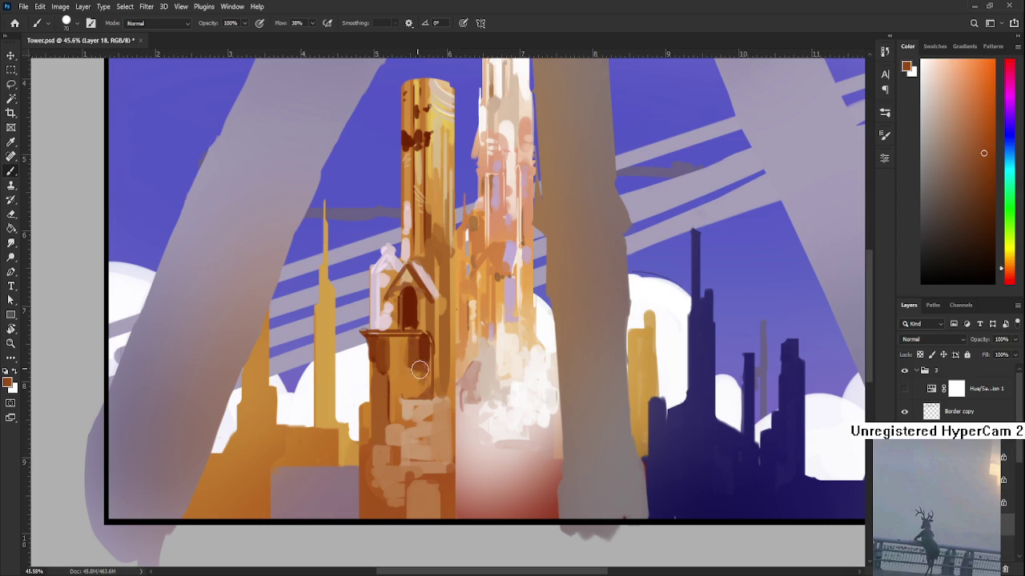
pyautogui.keyDown('alt'); pyautogui.click(410, 378); pyautogui.keyUp('alt')
pyautogui.keyDown('alt'); pyautogui.click(412, 376); pyautogui.keyUp('alt')
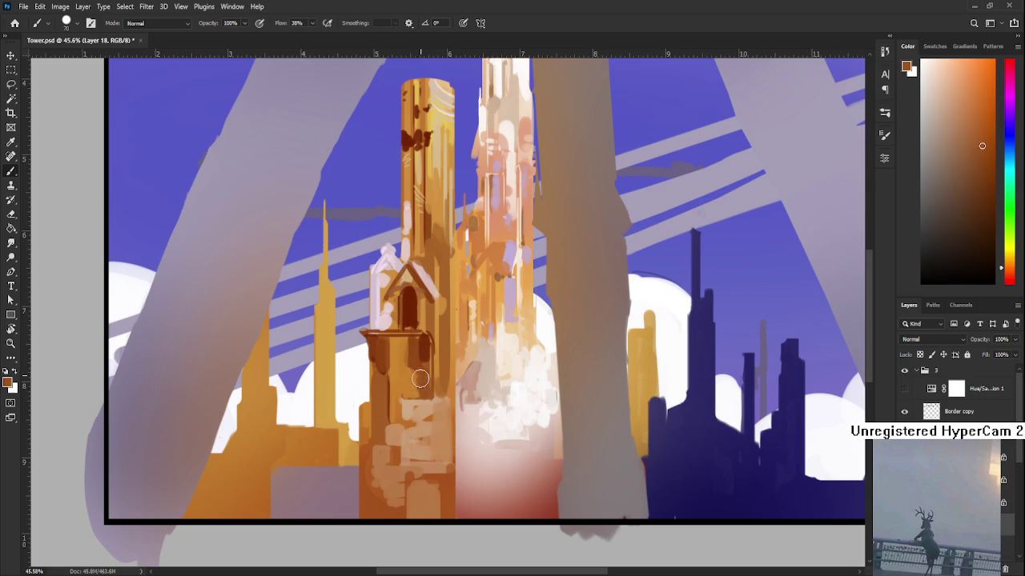
# - Try a lavender stroke on the tower and undo it
pyautogui.scroll(2, 491, 383)
pyautogui.keyDown('alt'); pyautogui.click(484, 339); pyautogui.keyUp('alt')
pyautogui.moveTo(373, 468); pyautogui.dragTo(411, 426)
pyautogui.hotkey('ctrl', 'z')
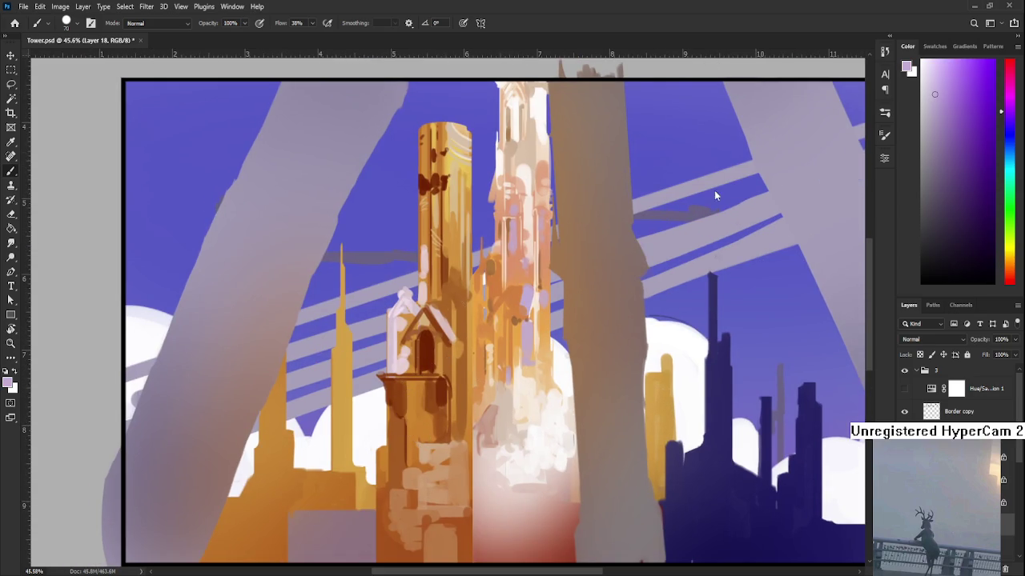
# - Cover the lower window area with darker lavender, then sample mauve and orange-brown tones
pyautogui.click(941, 149)
pyautogui.moveTo(410, 385); pyautogui.dragTo(417, 412)
pyautogui.keyDown('alt'); pyautogui.click(421, 416); pyautogui.keyUp('alt')
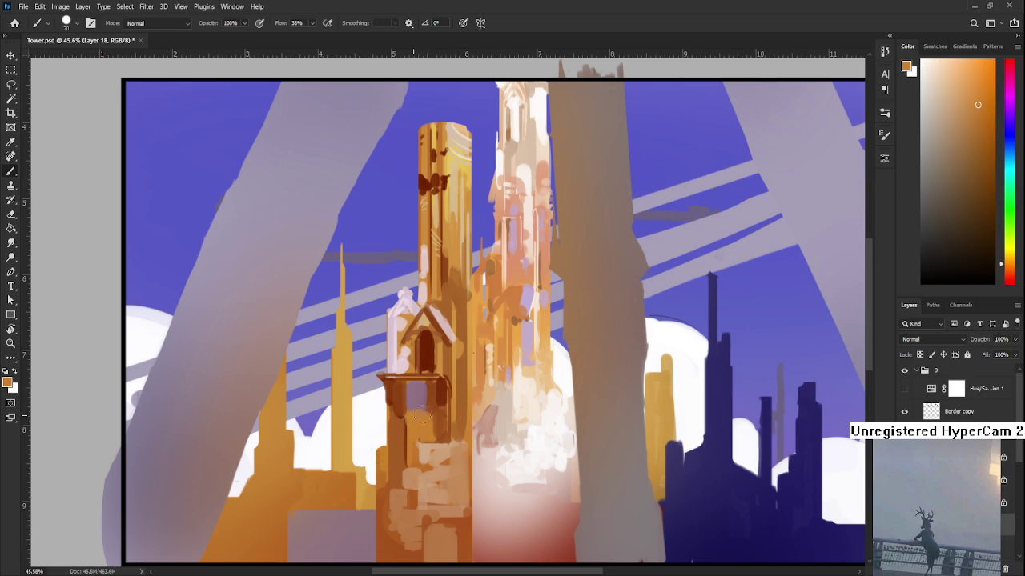
pyautogui.keyDown('alt'); pyautogui.click(418, 411); pyautogui.keyUp('alt')
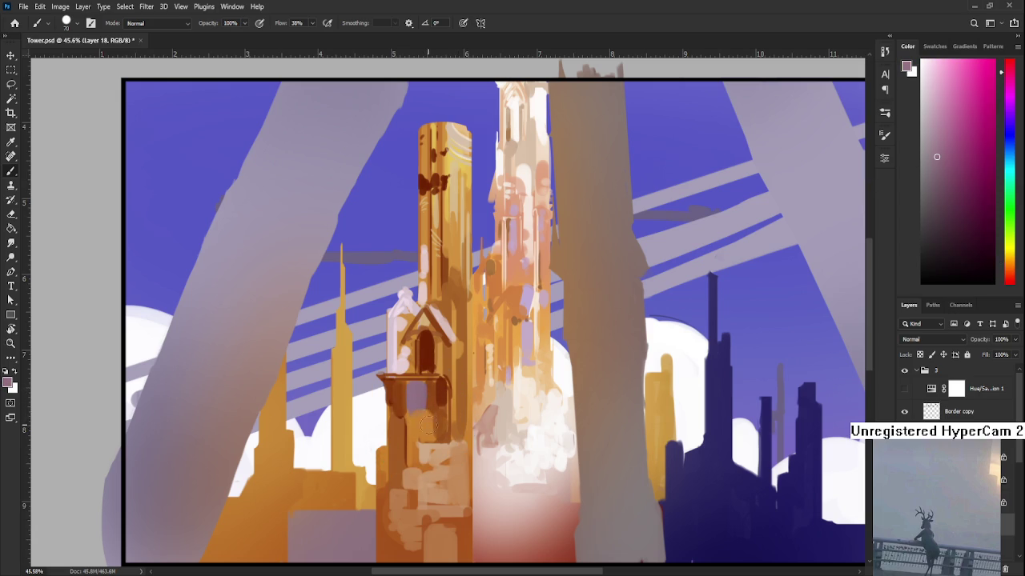
pyautogui.keyDown('alt'); pyautogui.click(434, 411); pyautogui.keyUp('alt')
pyautogui.scroll(1, 435, 393)
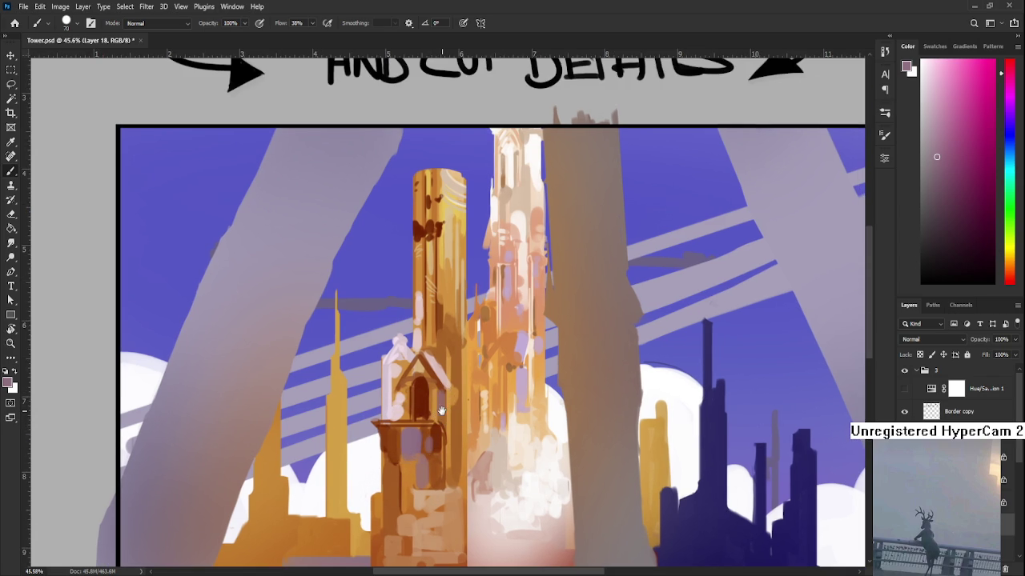
pyautogui.hscroll(-1, 441, 398)
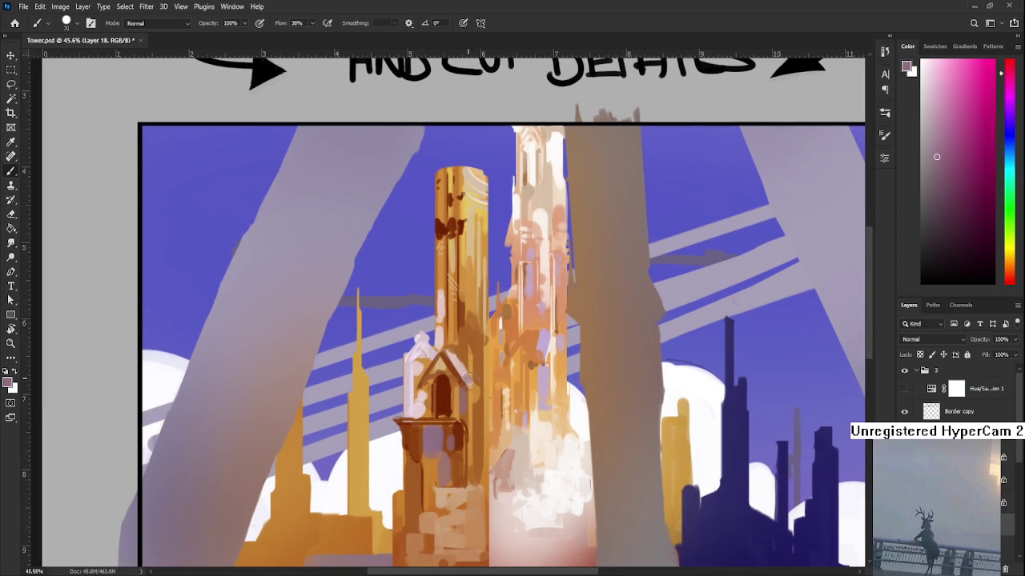
pyautogui.scroll(-1, 448, 404)
pyautogui.hscroll(-1, 449, 404)
pyautogui.keyDown('alt'); pyautogui.click(420, 412); pyautogui.keyUp('alt')
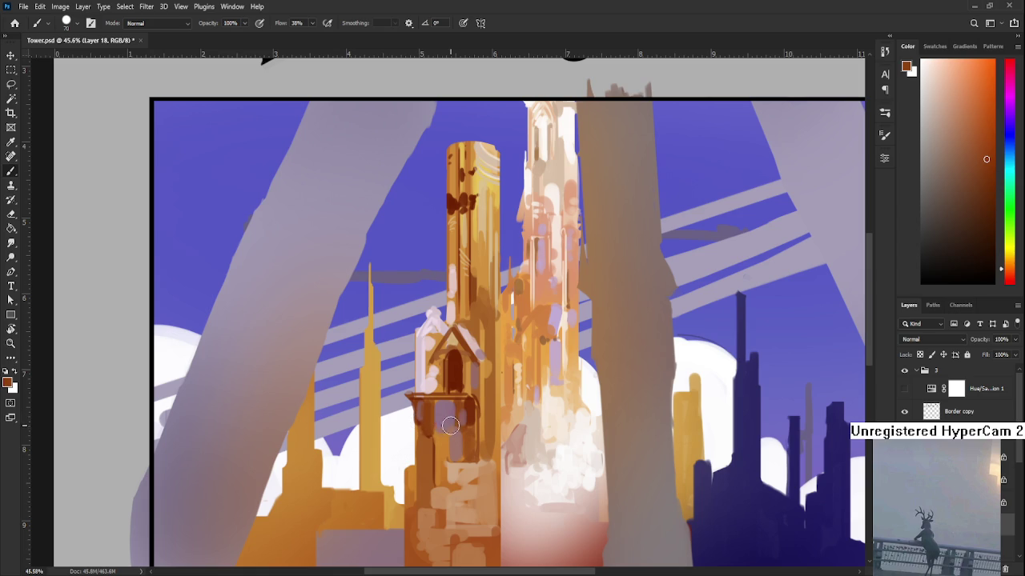
# - Sample brown, mauve and light pink tones, then paint pale highlights over the gabled roof and window
pyautogui.scroll(-1, 420, 408)
pyautogui.keyDown('alt'); pyautogui.click(420, 385); pyautogui.keyUp('alt')
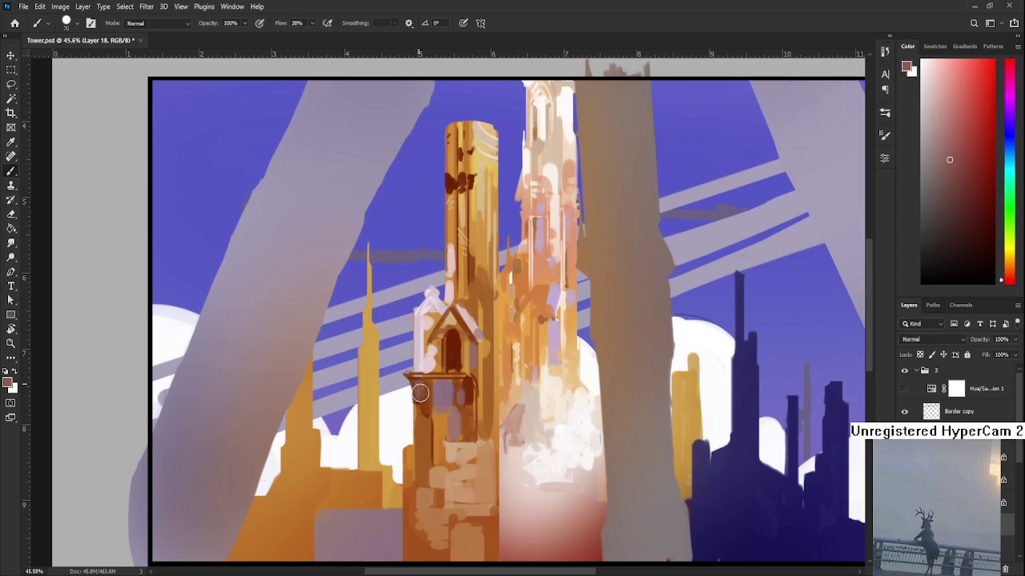
pyautogui.keyDown('alt'); pyautogui.click(427, 390); pyautogui.keyUp('alt')
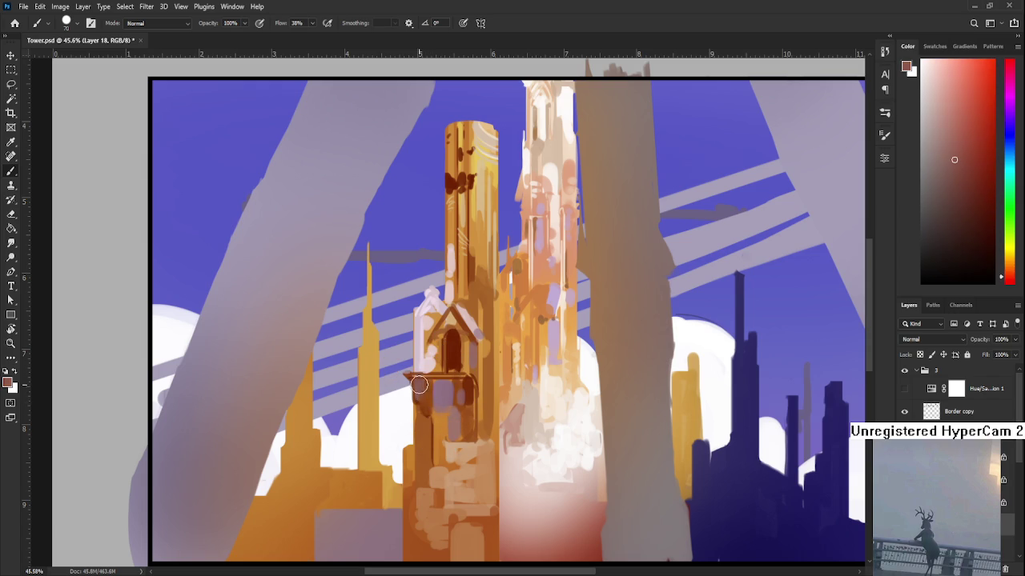
pyautogui.keyDown('alt'); pyautogui.click(434, 390); pyautogui.keyUp('alt')
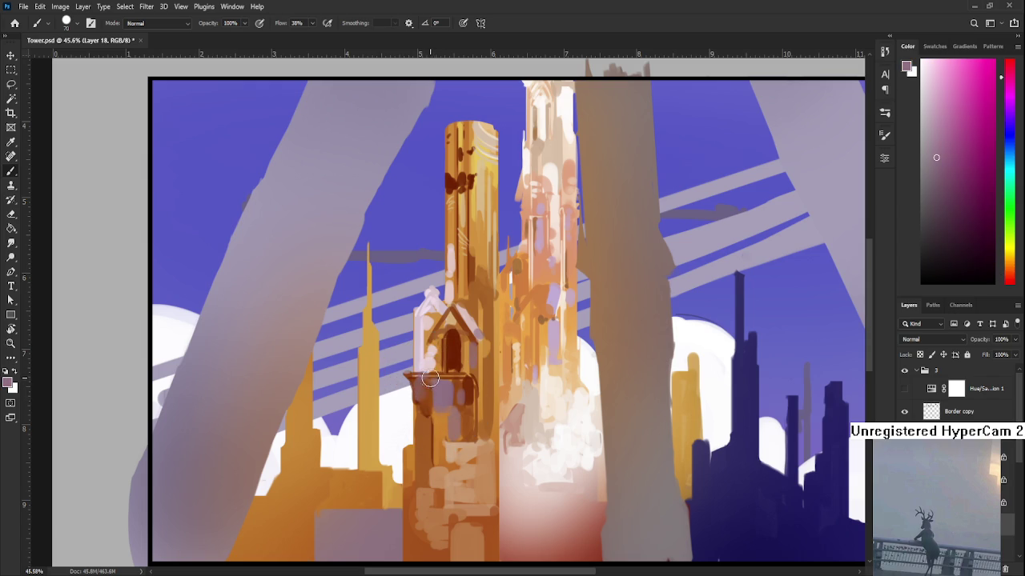
pyautogui.scroll(1, 434, 370)
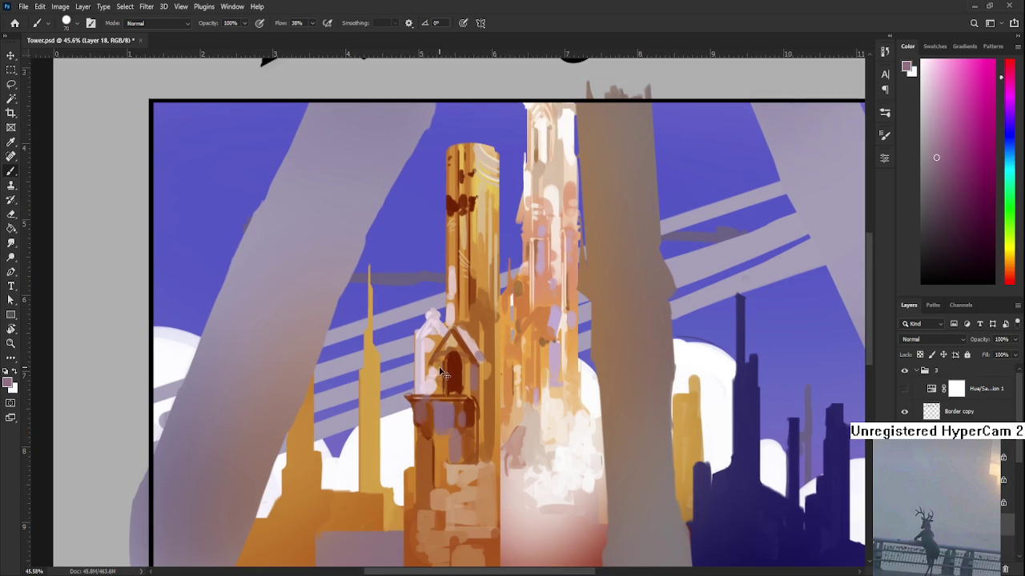
pyautogui.keyDown('alt'); pyautogui.click(440, 381); pyautogui.keyUp('alt')
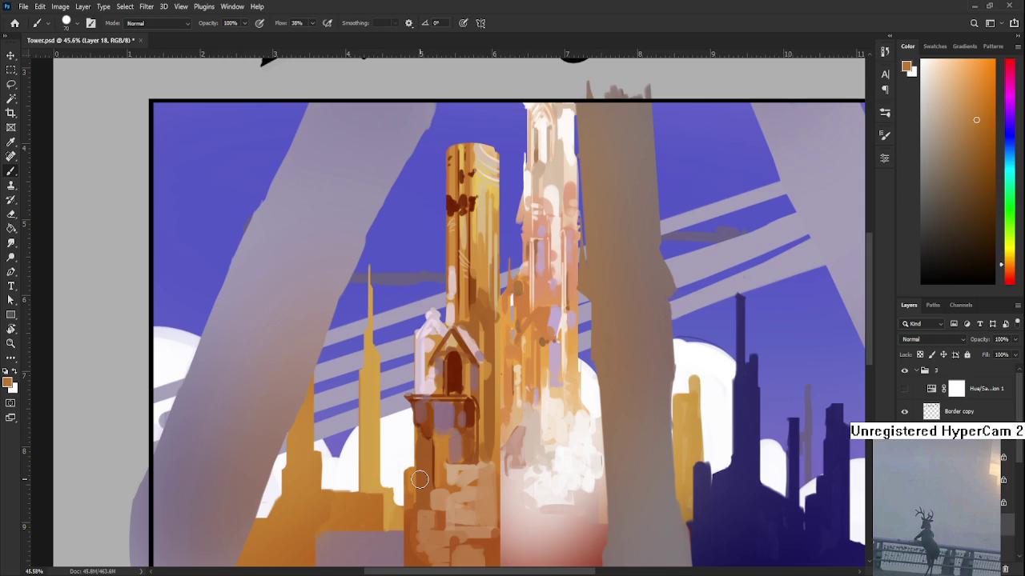
pyautogui.scroll(-1, 455, 400)
pyautogui.keyDown('alt'); pyautogui.click(432, 340); pyautogui.keyUp('alt')
pyautogui.moveTo(418, 332)
pyautogui.mouseDown()
pyautogui.moveTo(474, 330)
pyautogui.moveTo(448, 386)
pyautogui.mouseUp()
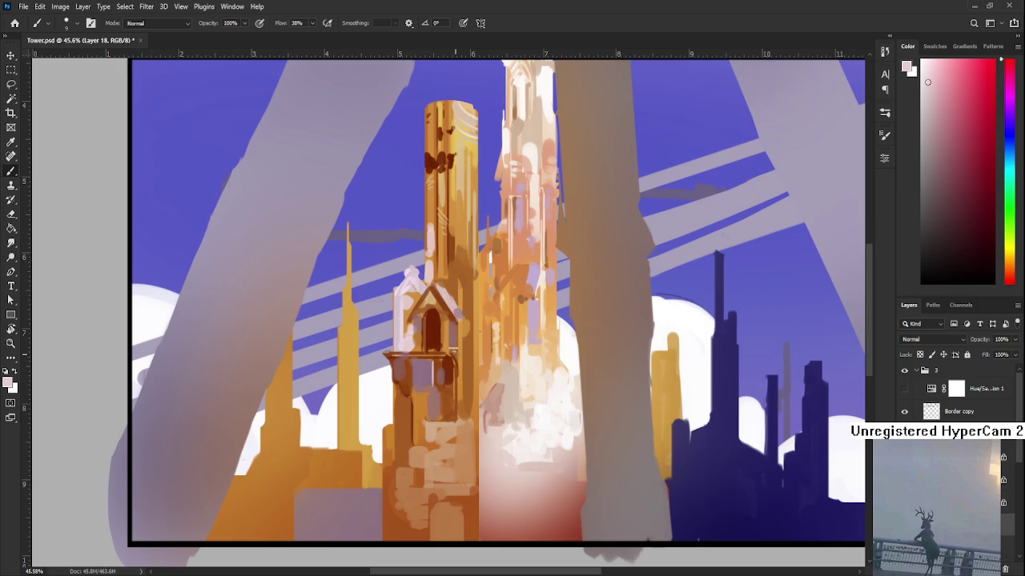
pyautogui.moveTo(465, 370); pyautogui.dragTo(461, 412)
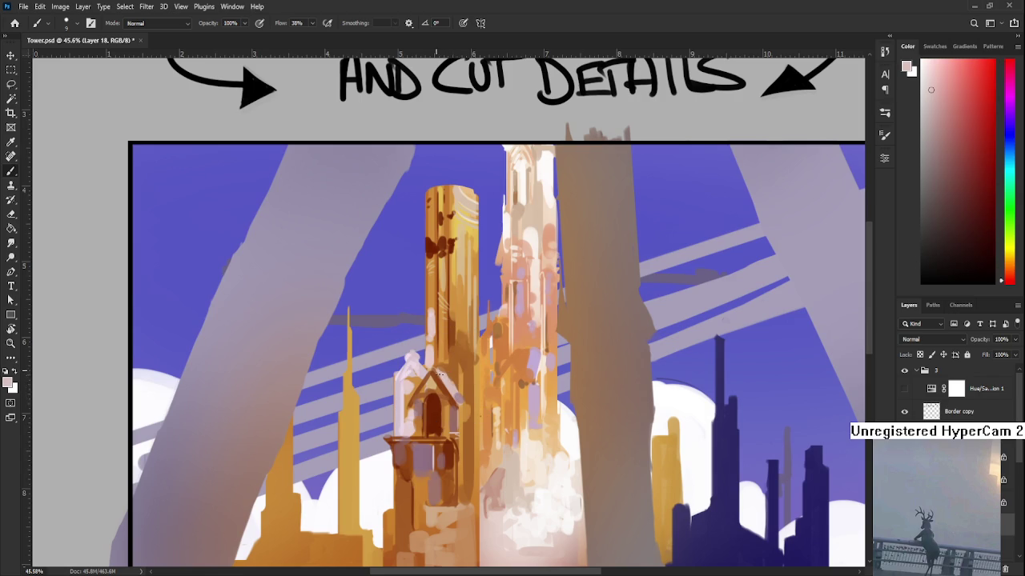
# - Sample oranges, muted mauve and dark red-brown from the tower and enlarge the brush for the gable
pyautogui.keyDown('alt'); pyautogui.click(450, 369); pyautogui.keyUp('alt')
pyautogui.keyDown('alt'); pyautogui.click(454, 370); pyautogui.keyUp('alt')
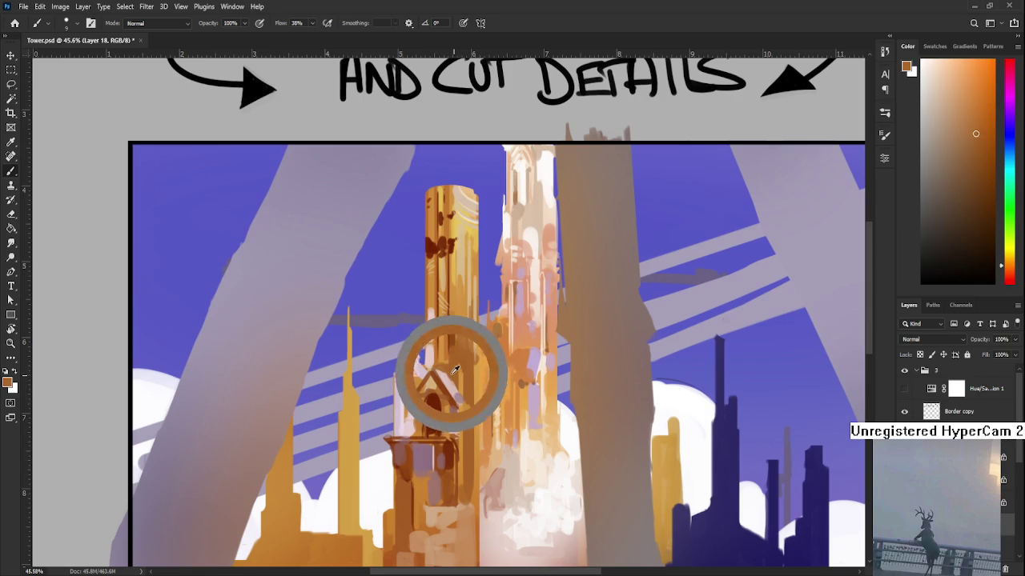
pyautogui.keyDown('alt'); pyautogui.click(452, 375); pyautogui.keyUp('alt')
pyautogui.keyDown('alt'); pyautogui.click(452, 374); pyautogui.keyUp('alt')
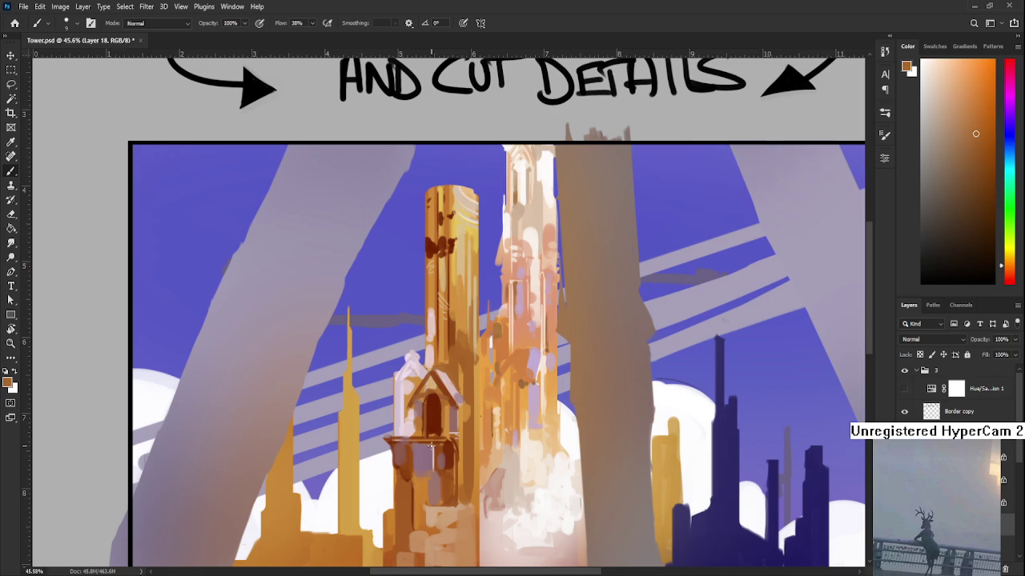
pyautogui.moveTo(439, 493); pyautogui.dragTo(416, 446)
pyautogui.keyDown('alt'); pyautogui.click(394, 430); pyautogui.keyUp('alt')
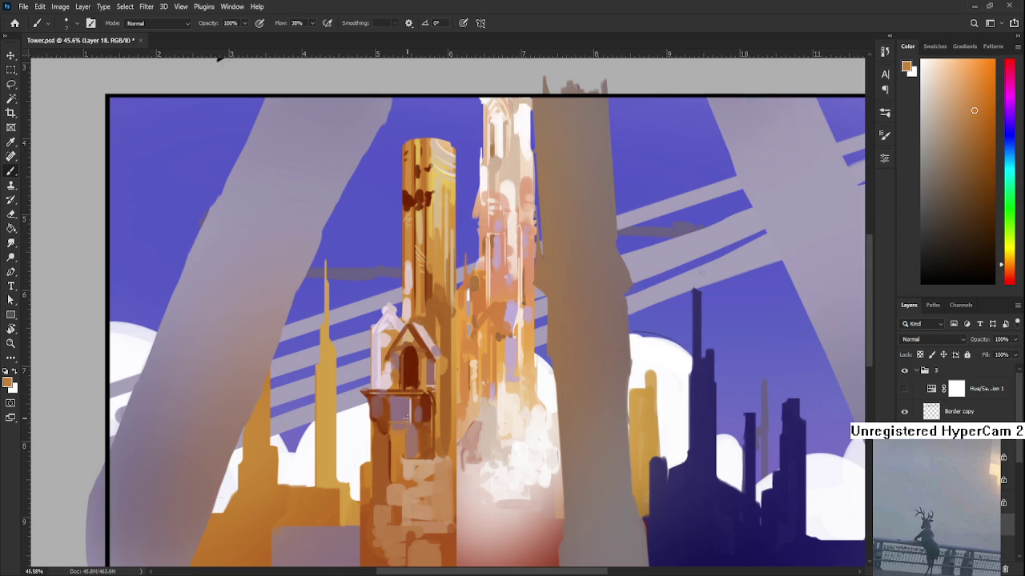
pyautogui.press(']')
pyautogui.keyDown('alt'); pyautogui.click(414, 408); pyautogui.keyUp('alt')
pyautogui.keyDown('alt'); pyautogui.click(413, 409); pyautogui.keyUp('alt')
pyautogui.scroll(-2, 424, 409)
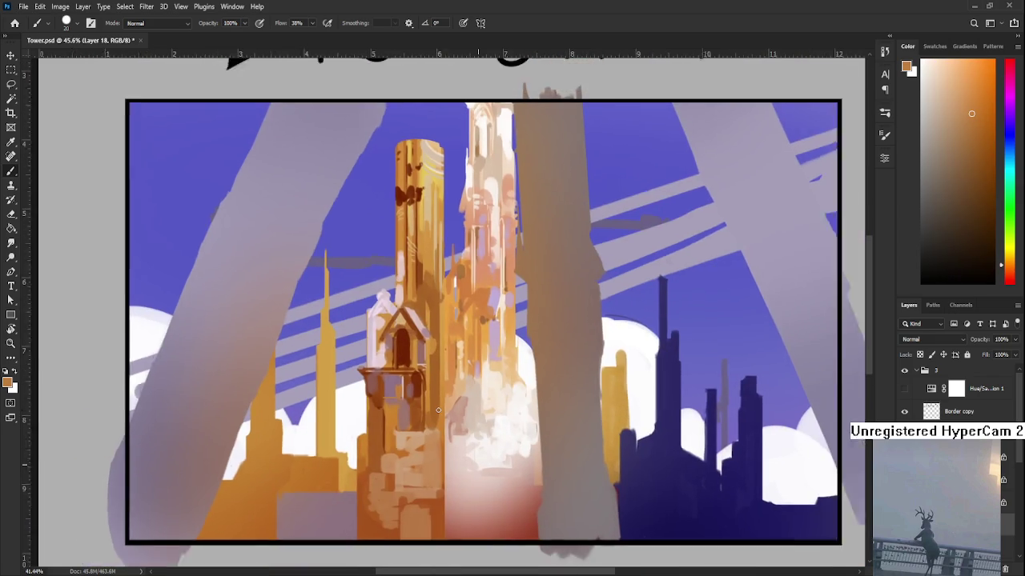
pyautogui.moveTo(438, 410)
pyautogui.mouseDown()
pyautogui.moveTo(438, 340)
pyautogui.moveTo(426, 384)
pyautogui.mouseUp()
pyautogui.keyDown('alt'); pyautogui.click(404, 287); pyautogui.keyUp('alt')
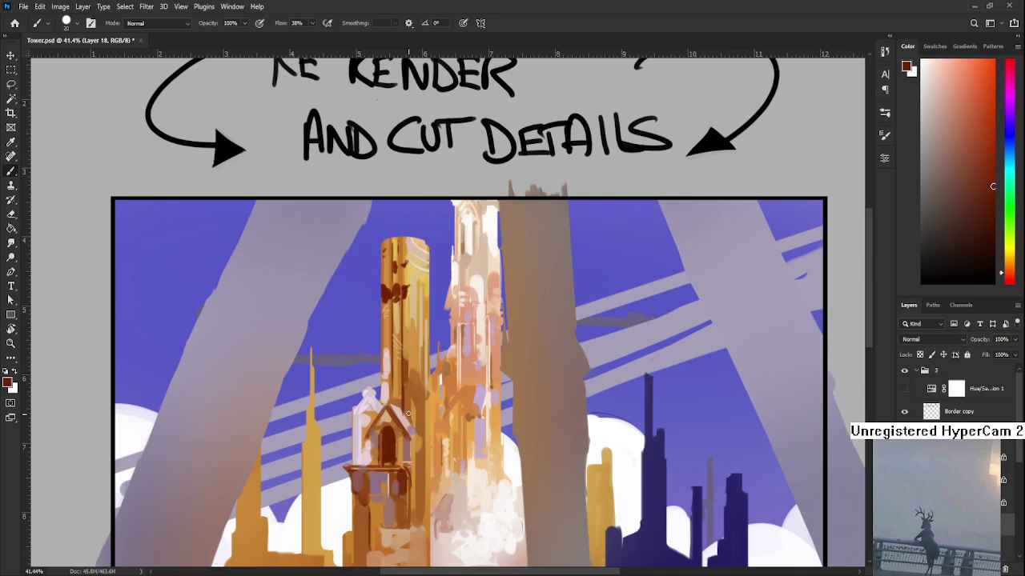
# - Sample orange and darker red-brown tones around the gable's dark arched window
pyautogui.scroll(-2, 412, 413)
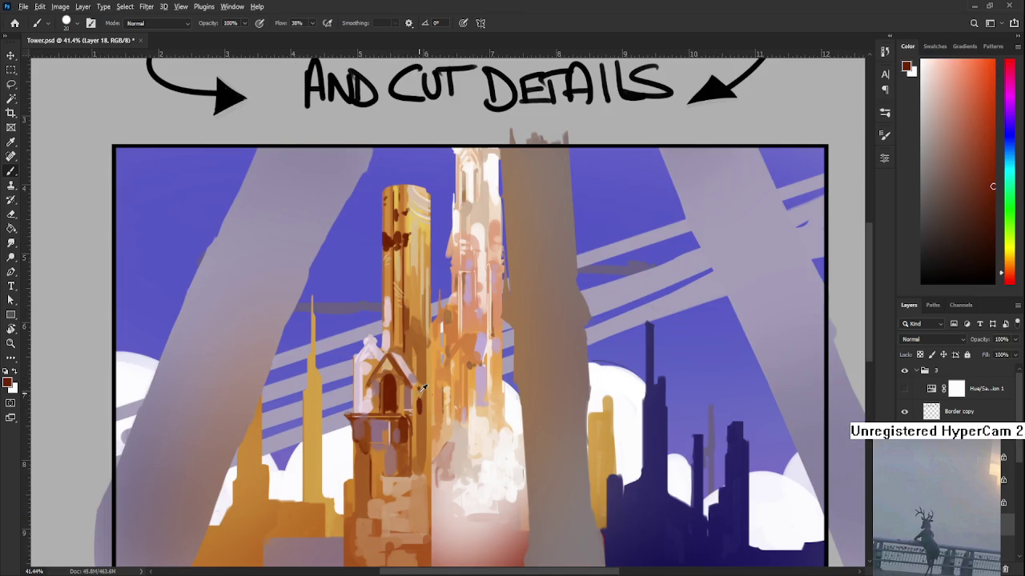
pyautogui.keyDown('alt'); pyautogui.click(418, 392); pyautogui.keyUp('alt')
pyautogui.keyDown('alt'); pyautogui.click(419, 393); pyautogui.keyUp('alt')
pyautogui.keyDown('alt'); pyautogui.click(417, 396); pyautogui.keyUp('alt')
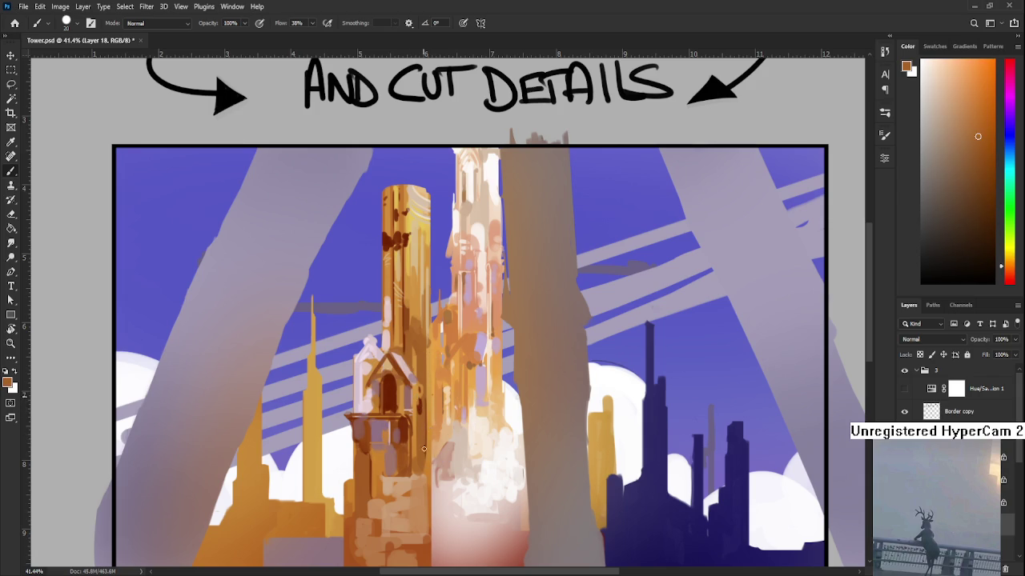
pyautogui.keyDown('alt'); pyautogui.click(424, 410); pyautogui.keyUp('alt')
pyautogui.keyDown('alt'); pyautogui.click(422, 403); pyautogui.keyUp('alt')
pyautogui.keyDown('alt'); pyautogui.click(419, 400); pyautogui.keyUp('alt')
pyautogui.keyDown('alt'); pyautogui.click(415, 394); pyautogui.keyUp('alt')
pyautogui.keyDown('alt'); pyautogui.click(419, 398); pyautogui.keyUp('alt')
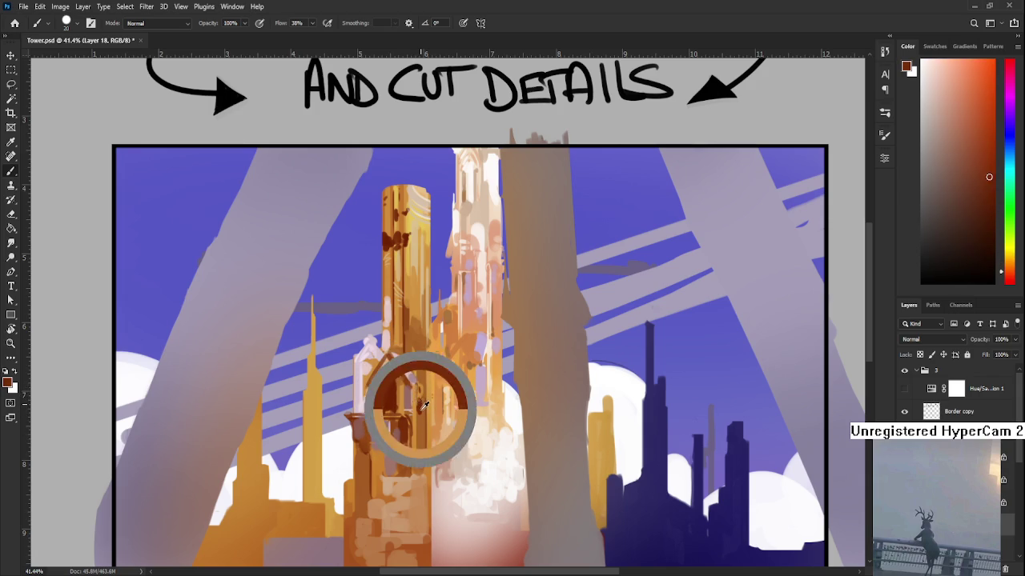
pyautogui.keyDown('alt'); pyautogui.click(420, 390); pyautogui.keyUp('alt')
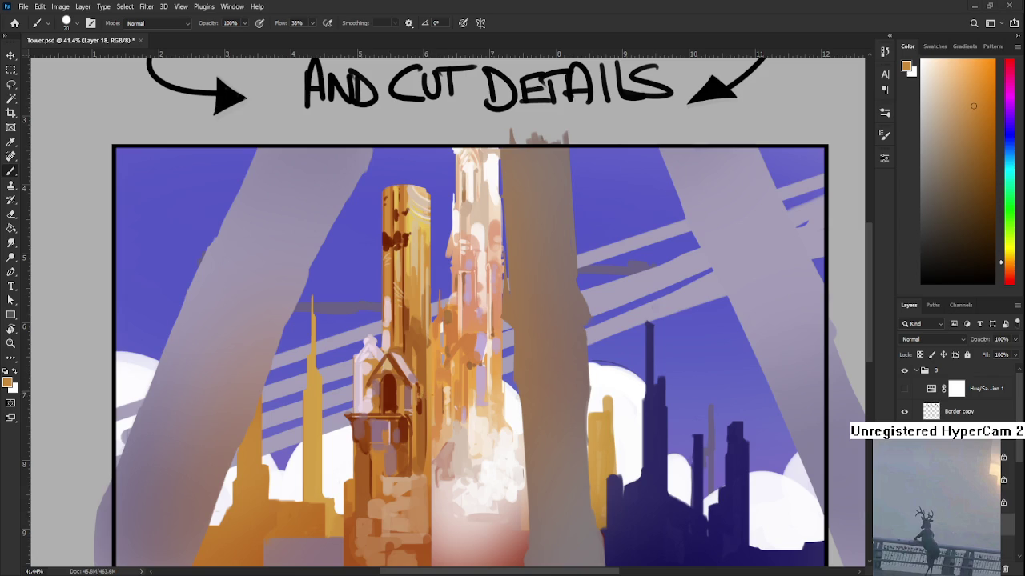
pyautogui.moveTo(468, 453); pyautogui.dragTo(497, 408)
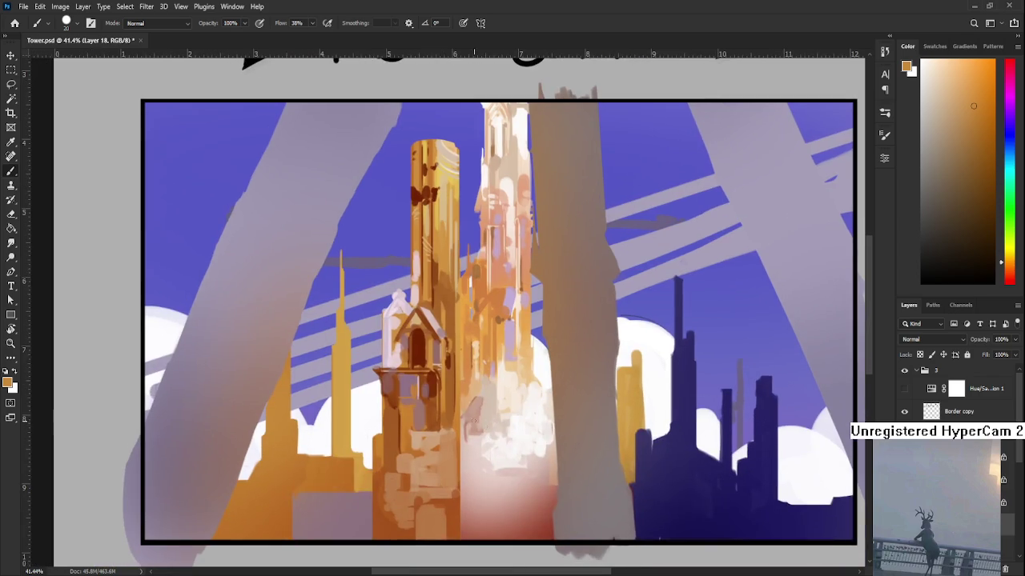
# - Sample dark red-brown and lighter orange-browns from the tower's lower section
pyautogui.keyDown('alt'); pyautogui.click(434, 378); pyautogui.keyUp('alt')
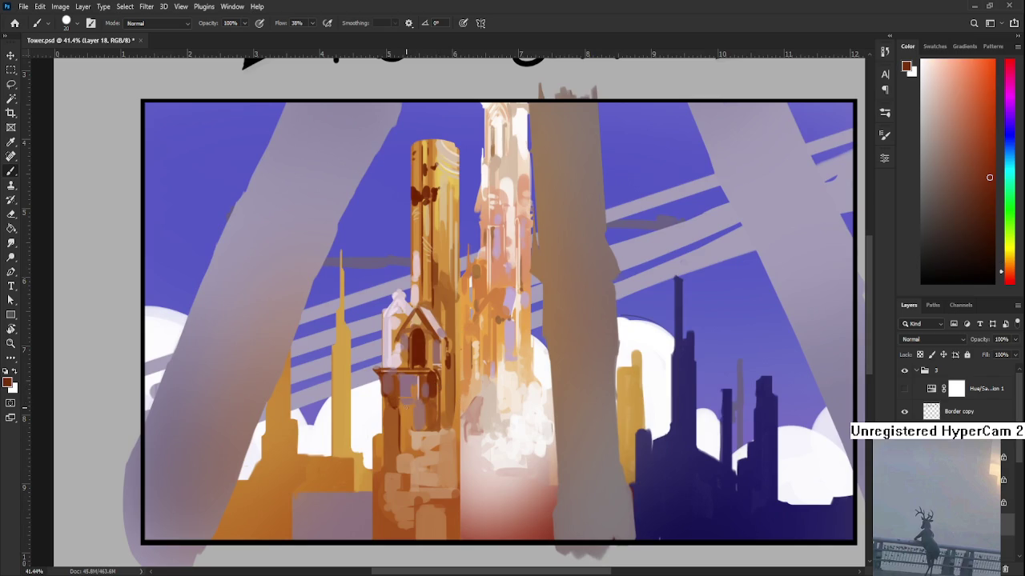
pyautogui.keyDown('alt'); pyautogui.click(408, 413); pyautogui.keyUp('alt')
pyautogui.keyDown('alt'); pyautogui.click(400, 442); pyautogui.keyUp('alt')
pyautogui.keyDown('alt'); pyautogui.click(399, 446); pyautogui.keyUp('alt')
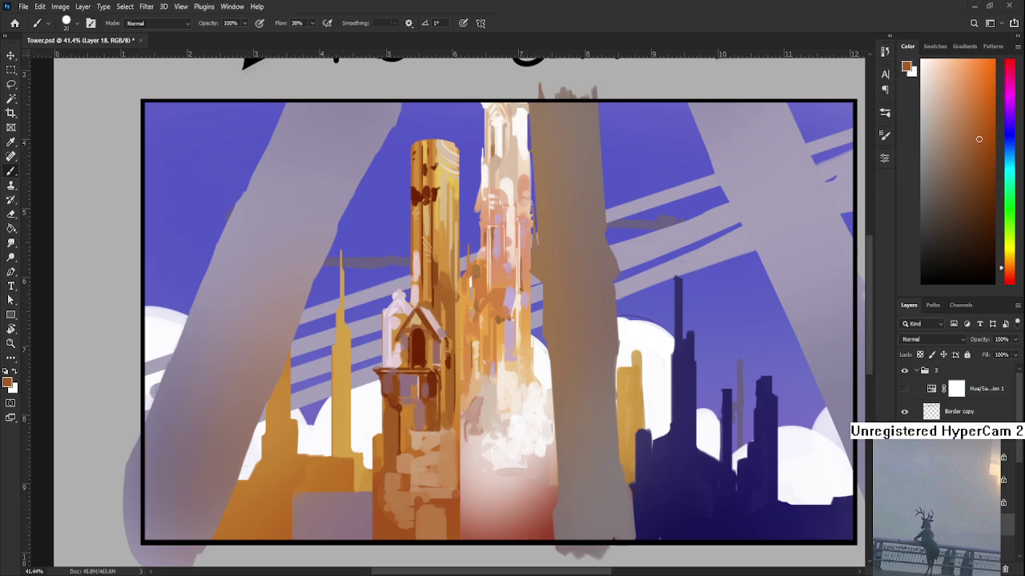
pyautogui.moveTo(410, 424); pyautogui.dragTo(397, 404)
# - Pick lighter orange, reddish-brown and pinkish-brown tones from beneath the gable
pyautogui.keyDown('alt'); pyautogui.click(394, 389); pyautogui.keyUp('alt')
pyautogui.keyDown('alt'); pyautogui.click(405, 372); pyautogui.keyUp('alt')
pyautogui.keyDown('alt'); pyautogui.click(408, 383); pyautogui.keyUp('alt')
pyautogui.keyDown('alt'); pyautogui.click(411, 389); pyautogui.keyUp('alt')
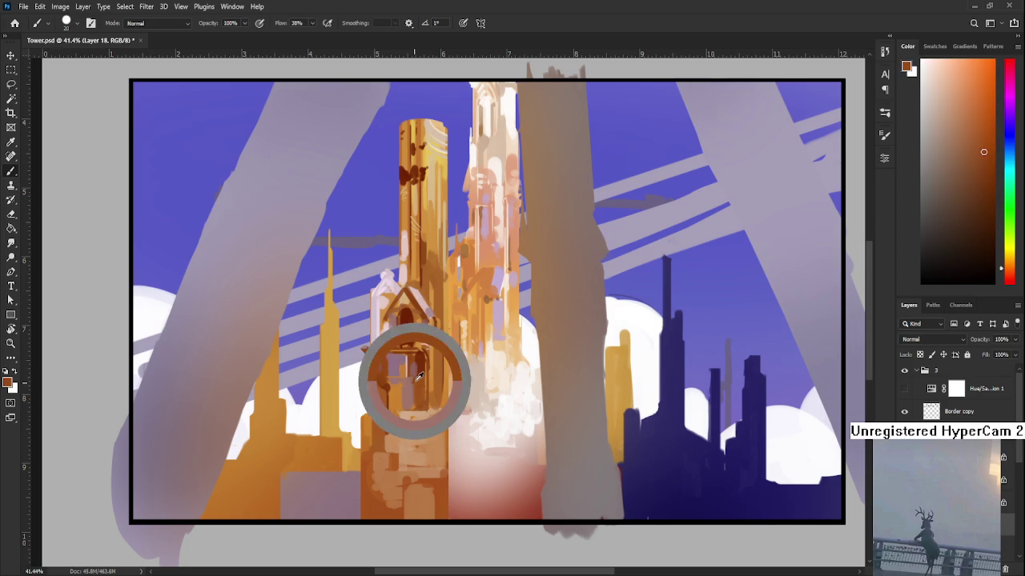
pyautogui.keyDown('alt'); pyautogui.click(413, 387); pyautogui.keyUp('alt')
pyautogui.keyDown('alt'); pyautogui.click(410, 376); pyautogui.keyUp('alt')
pyautogui.keyDown('alt'); pyautogui.click(414, 386); pyautogui.keyUp('alt')
pyautogui.keyDown('alt'); pyautogui.click(418, 383); pyautogui.keyUp('alt')
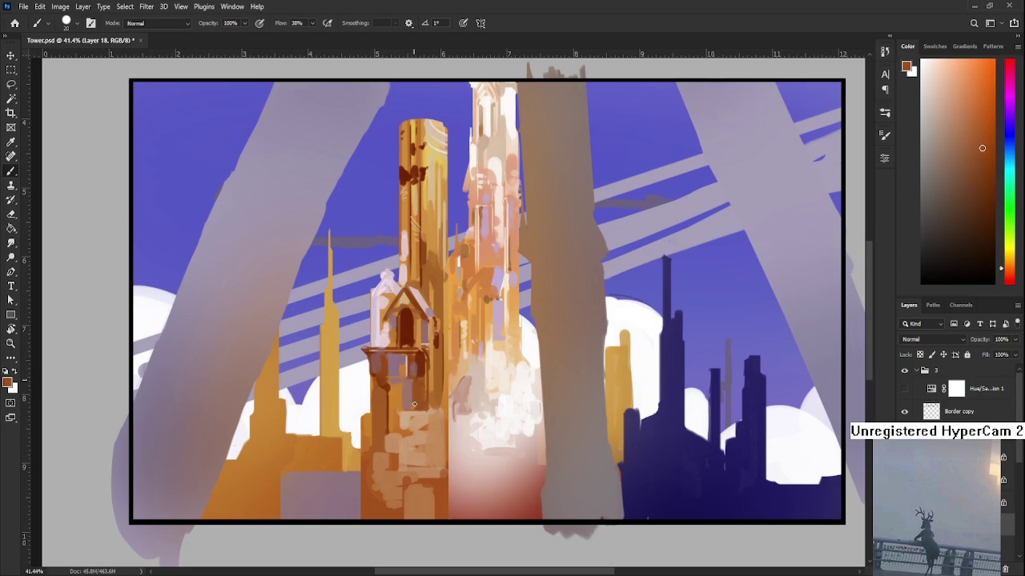
pyautogui.keyDown('alt'); pyautogui.click(414, 385); pyautogui.keyUp('alt')
pyautogui.keyDown('alt'); pyautogui.click(415, 382); pyautogui.keyUp('alt')
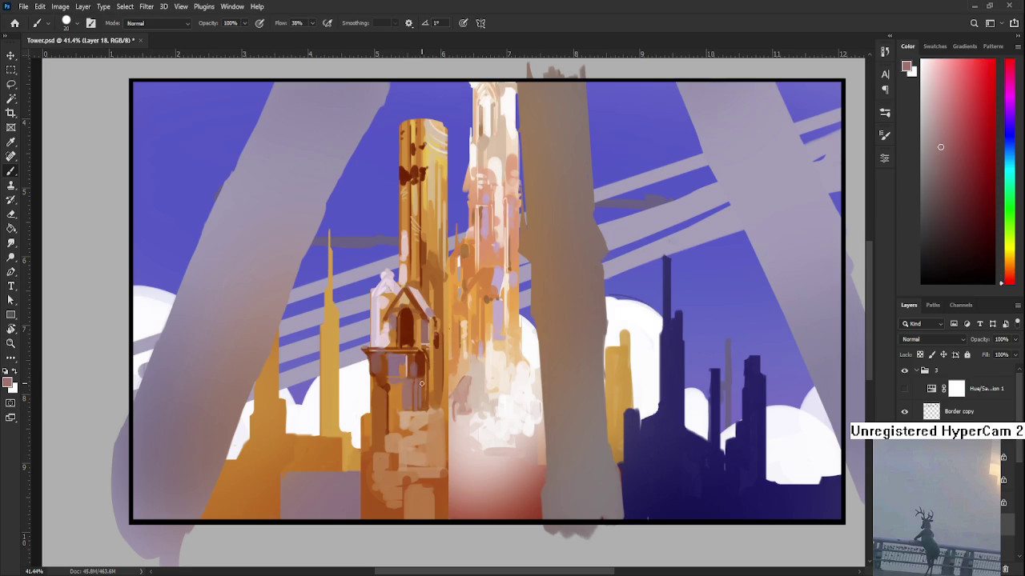
# - Resample orange and nearby tower colours while repainting the lower section
pyautogui.scroll(1, 425, 389)
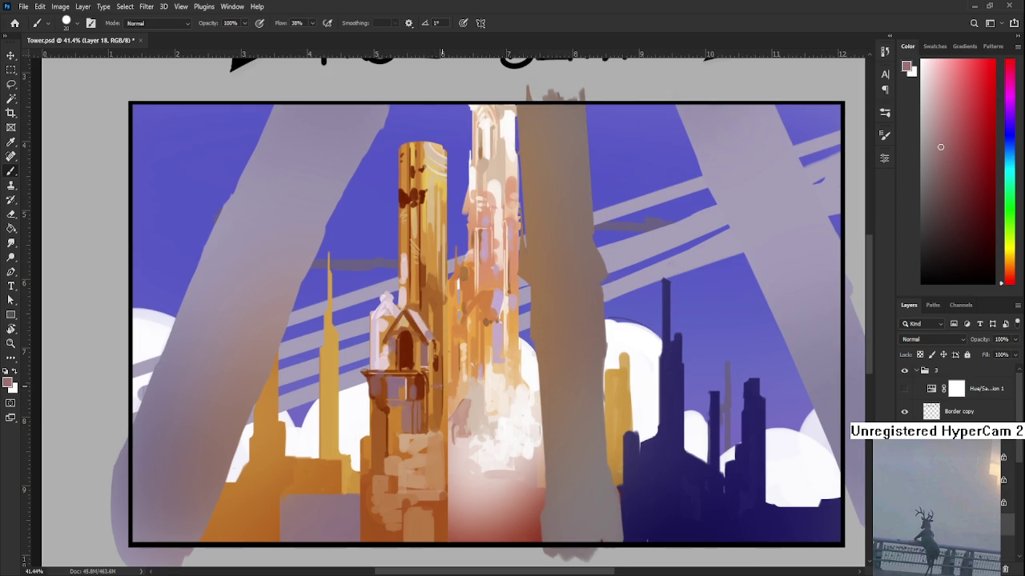
pyautogui.keyDown('alt'); pyautogui.click(435, 389); pyautogui.keyUp('alt')
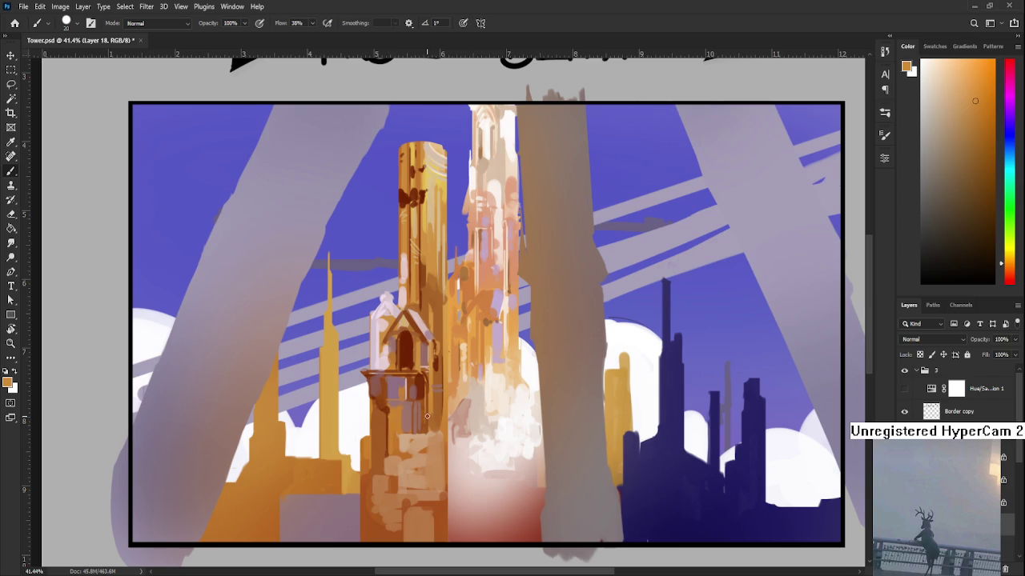
pyautogui.keyDown('alt'); pyautogui.click(401, 410); pyautogui.keyUp('alt')
pyautogui.keyDown('alt'); pyautogui.click(402, 413); pyautogui.keyUp('alt')
pyautogui.keyDown('alt'); pyautogui.click(409, 417); pyautogui.keyUp('alt')
pyautogui.keyDown('alt'); pyautogui.click(397, 420); pyautogui.keyUp('alt')
# - Sample pink and light tones and paint light strokes on the tower base
pyautogui.scroll(-2, 481, 320)
pyautogui.scroll(1, 401, 374)
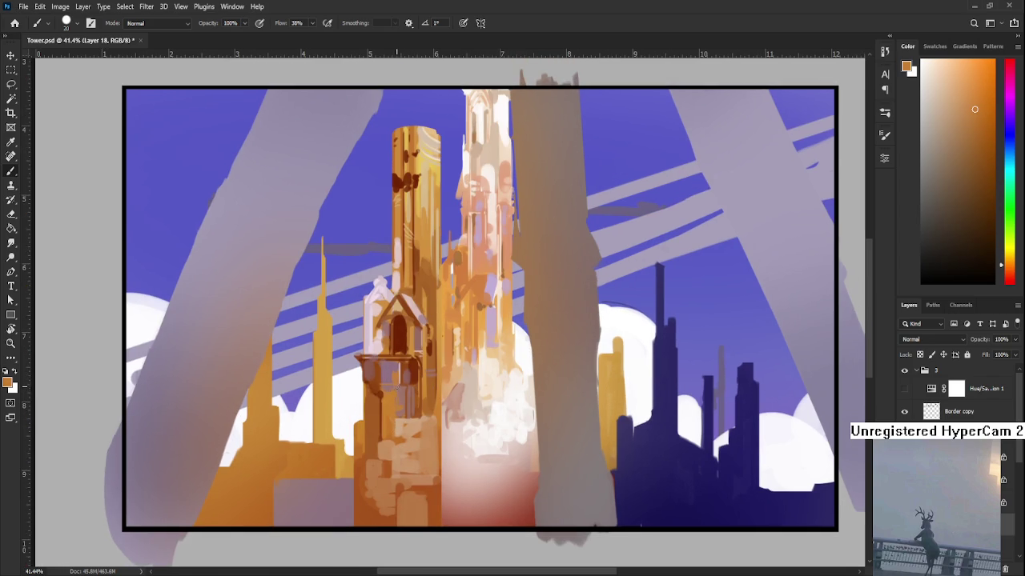
pyautogui.keyDown('alt'); pyautogui.click(401, 383); pyautogui.keyUp('alt')
pyautogui.moveTo(402, 361); pyautogui.dragTo(397, 364)
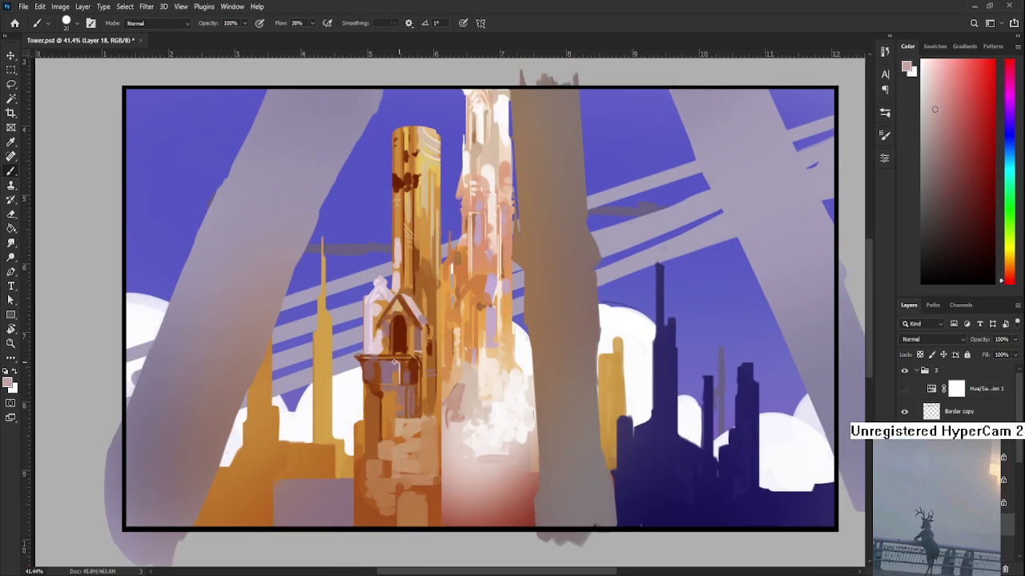
pyautogui.keyDown('alt'); pyautogui.click(382, 377); pyautogui.keyUp('alt')
pyautogui.moveTo(400, 364); pyautogui.dragTo(417, 396)
pyautogui.keyDown('alt'); pyautogui.click(394, 364); pyautogui.keyUp('alt')
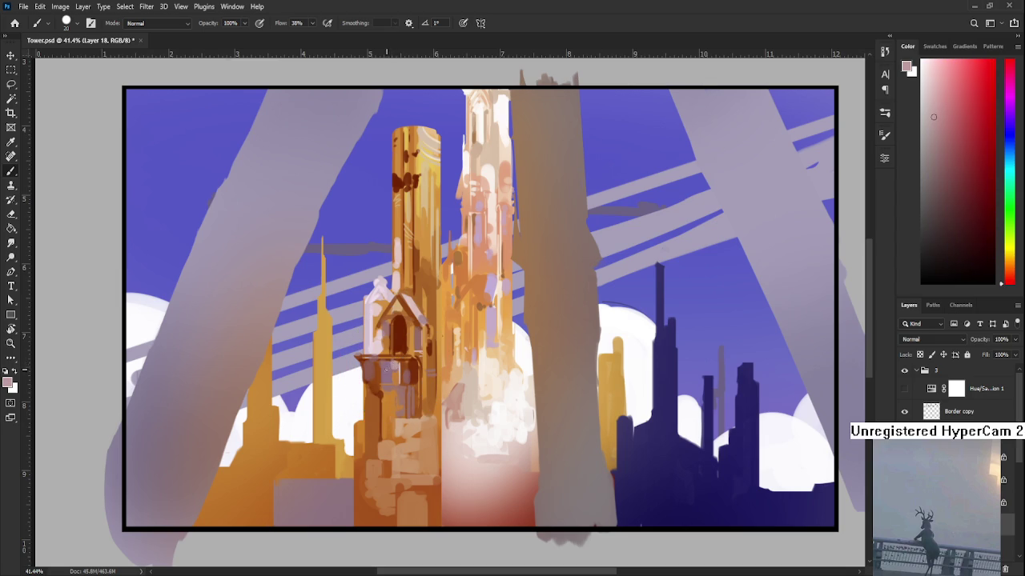
pyautogui.moveTo(394, 371); pyautogui.dragTo(376, 399)
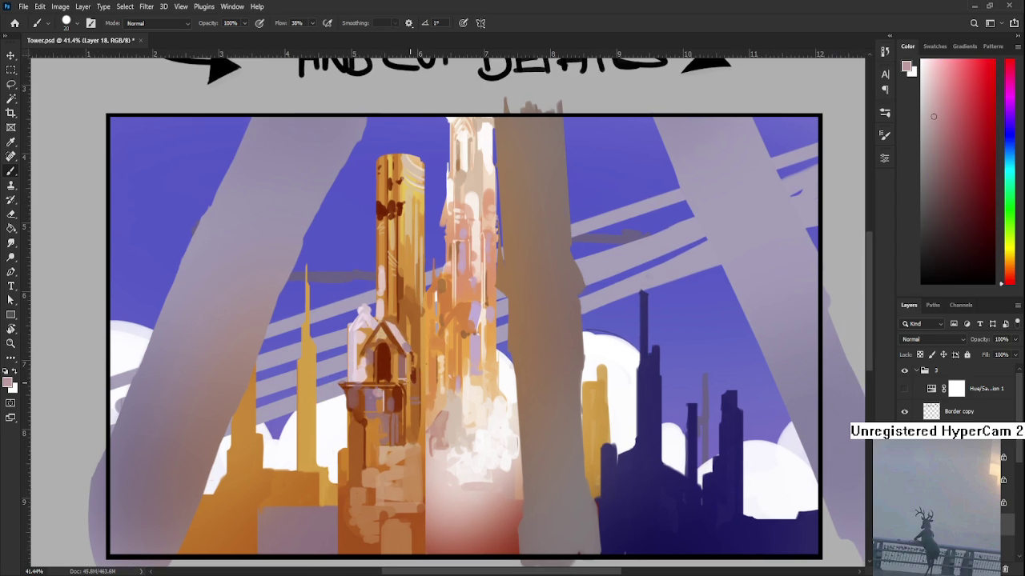
# - Sample oranges and slightly darker tower tones for the gable details
pyautogui.scroll(1, 414, 413)
pyautogui.scroll(2, 414, 413)
pyautogui.keyDown('alt'); pyautogui.click(412, 370); pyautogui.keyUp('alt')
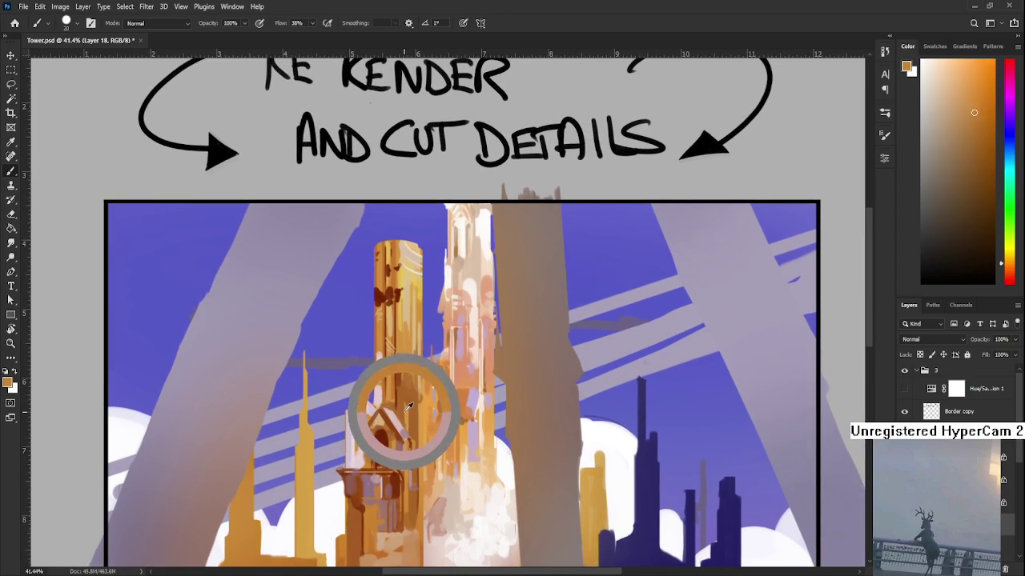
pyautogui.keyDown('alt'); pyautogui.click(411, 395); pyautogui.keyUp('alt')
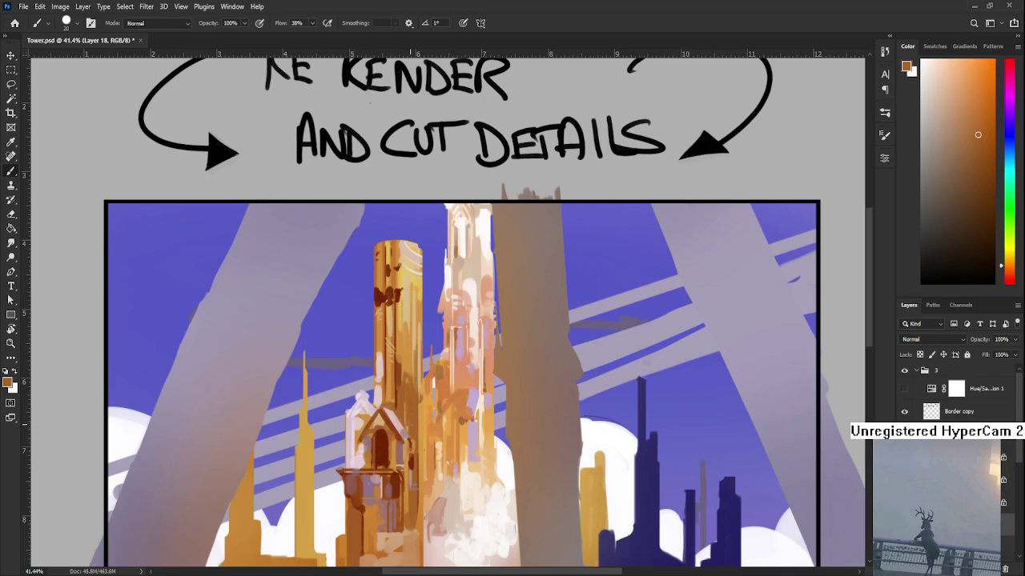
pyautogui.keyDown('alt'); pyautogui.click(410, 425); pyautogui.keyUp('alt')
pyautogui.keyDown('alt'); pyautogui.click(409, 374); pyautogui.keyUp('alt')
pyautogui.keyDown('alt'); pyautogui.click(397, 381); pyautogui.keyUp('alt')
pyautogui.keyDown('alt'); pyautogui.click(406, 403); pyautogui.keyUp('alt')
# - Sample a dark red and paint a thin cut line down the tower with a size-10 brush
pyautogui.moveTo(465, 454); pyautogui.dragTo(444, 502)
pyautogui.keyDown('alt'); pyautogui.click(366, 423); pyautogui.keyUp('alt')
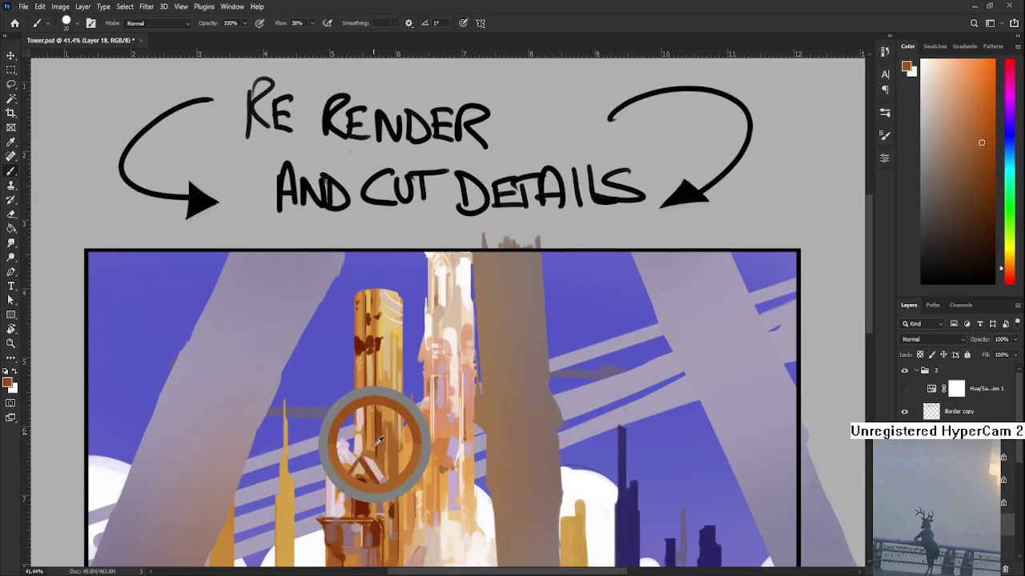
pyautogui.scroll(-2, 430, 433)
pyautogui.hotkey('ctrl', ',')
pyautogui.hotkey('ctrl', ',')
pyautogui.scroll(-1, 538, 526)
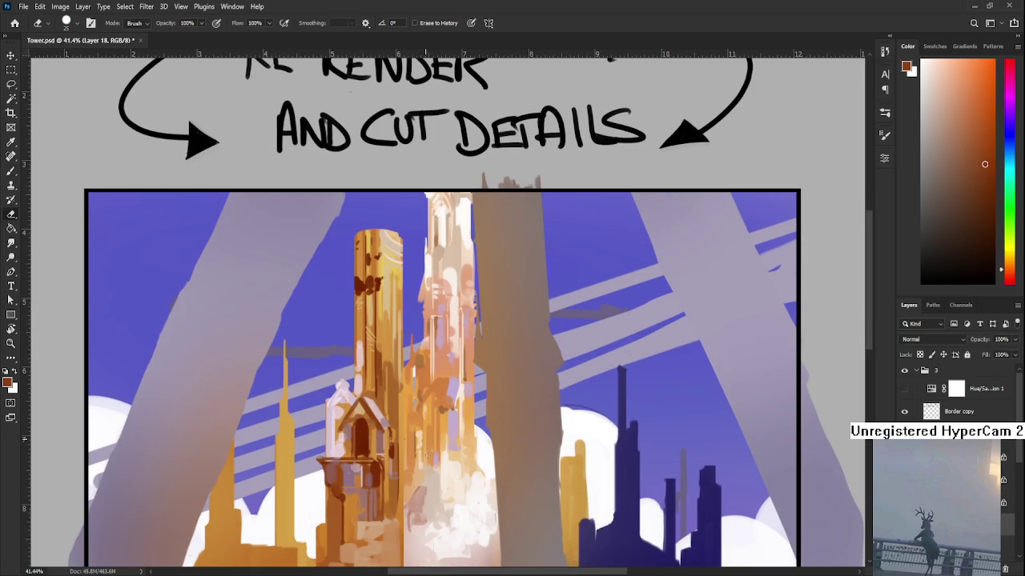
pyautogui.press('[')
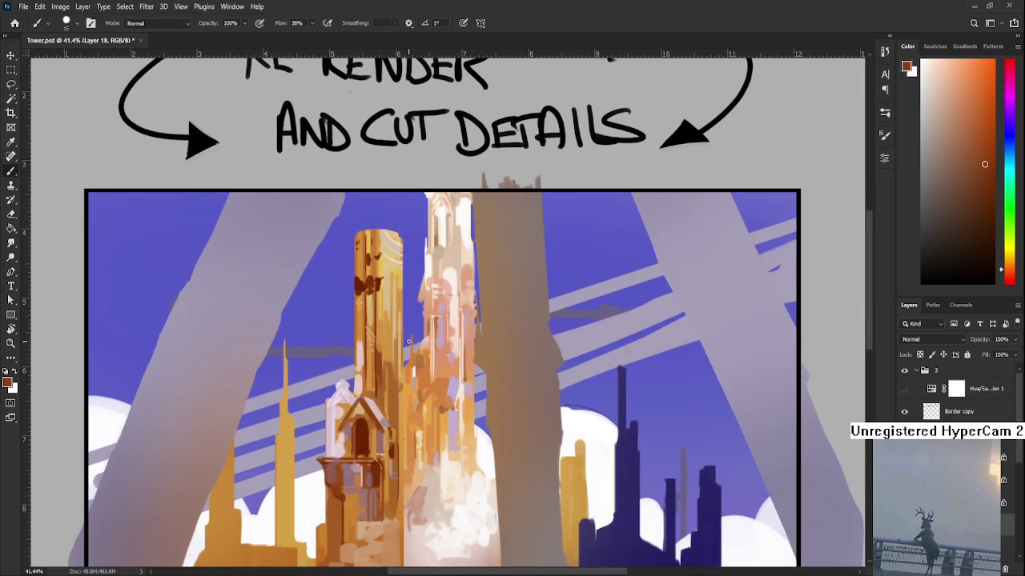
pyautogui.moveTo(404, 340); pyautogui.dragTo(401, 563)
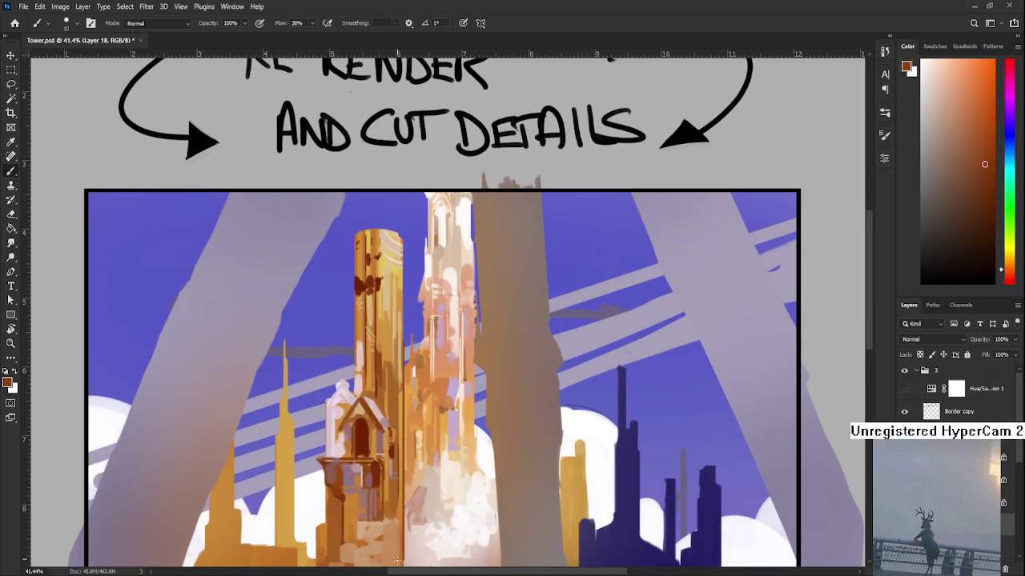
# - With a slightly larger brush, paint dark lines along the tower's right edge
pyautogui.scroll(-1, 406, 447)
pyautogui.keyDown('alt'); pyautogui.click(406, 447); pyautogui.keyUp('alt')
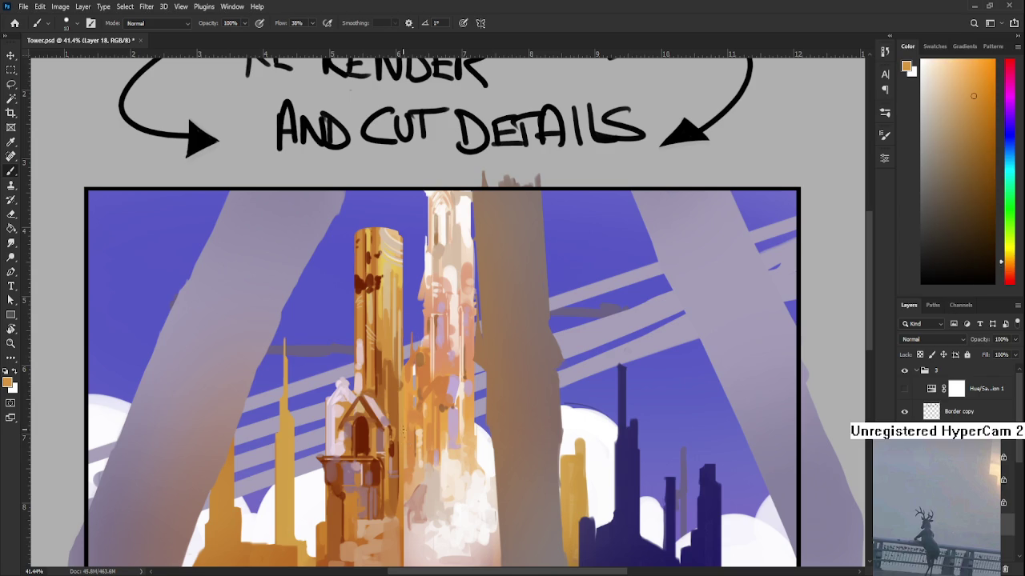
pyautogui.keyDown('alt'); pyautogui.click(397, 444); pyautogui.keyUp('alt')
pyautogui.press(']')
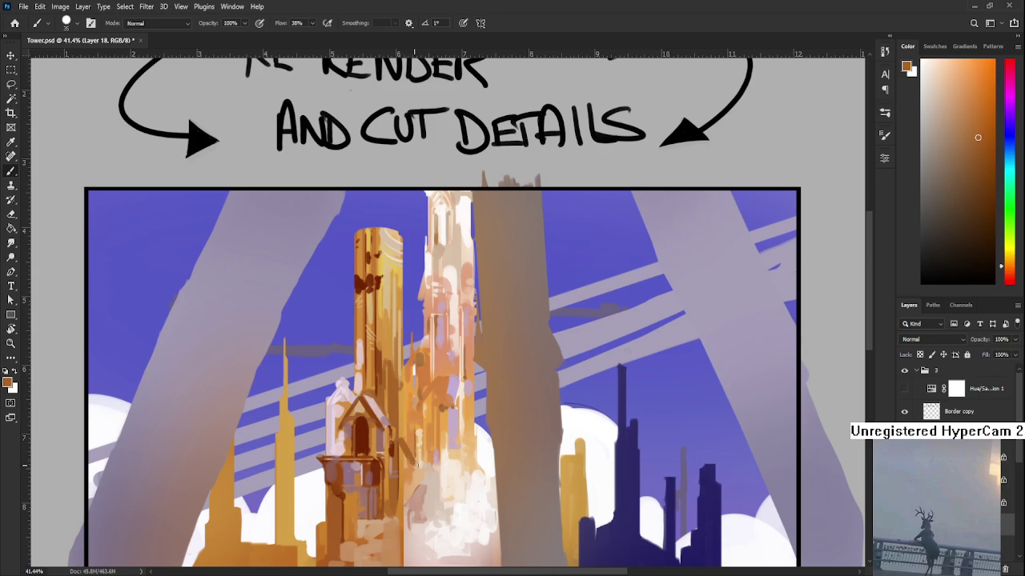
pyautogui.moveTo(407, 456)
pyautogui.mouseDown()
pyautogui.moveTo(407, 421)
pyautogui.moveTo(404, 561)
pyautogui.mouseUp()
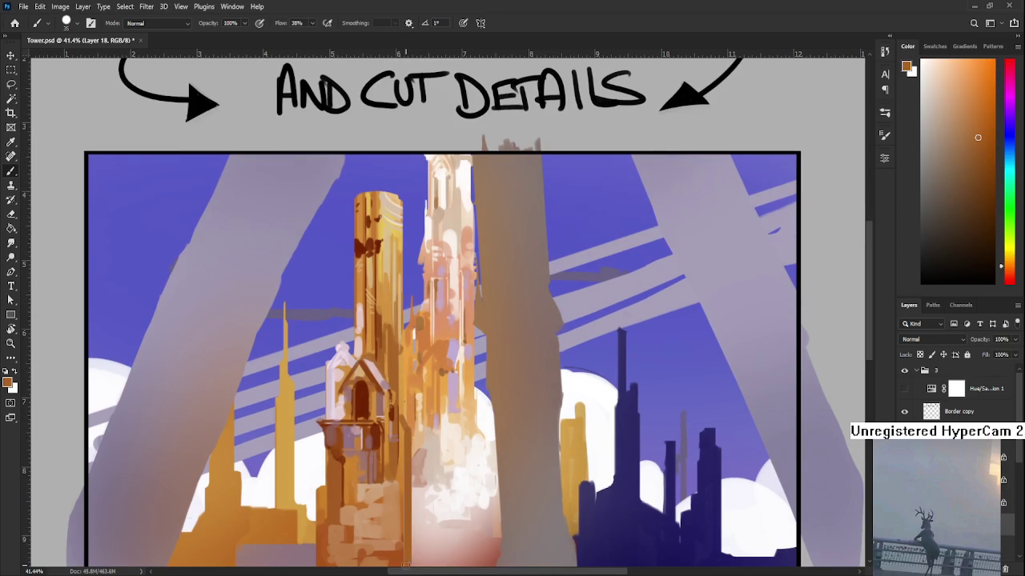
pyautogui.keyDown('alt'); pyautogui.click(403, 556); pyautogui.keyUp('alt')
pyautogui.keyDown('alt'); pyautogui.click(404, 560); pyautogui.keyUp('alt')
pyautogui.moveTo(404, 560); pyautogui.dragTo(404, 434)
# - Soften the right edge with a lighter stroke, then sample a darker base tone
pyautogui.keyDown('alt'); pyautogui.click(403, 444); pyautogui.keyUp('alt')
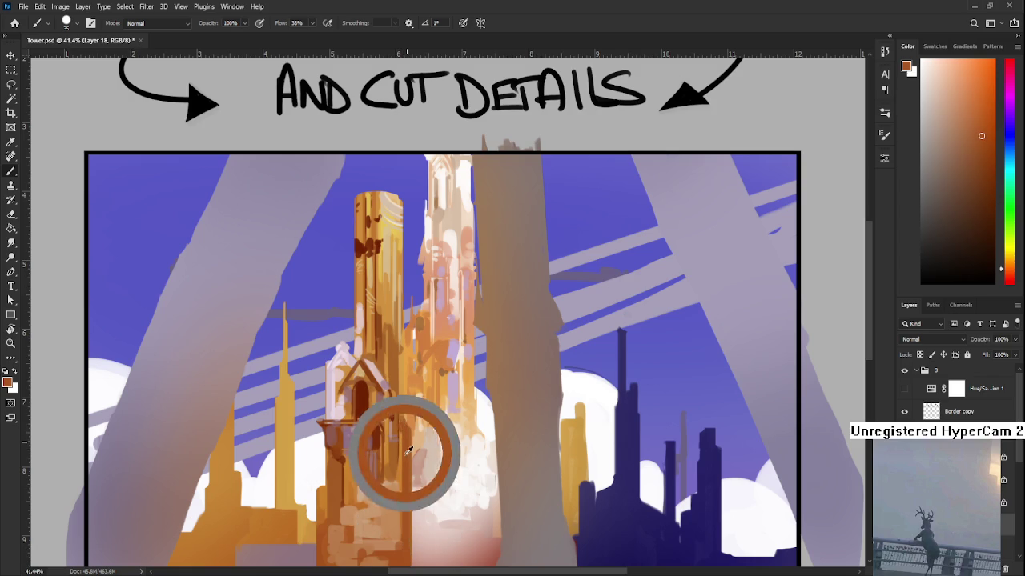
pyautogui.moveTo(406, 517); pyautogui.dragTo(406, 458)
pyautogui.moveTo(401, 376); pyautogui.dragTo(401, 504)
pyautogui.keyDown('alt'); pyautogui.click(413, 479); pyautogui.keyUp('alt')
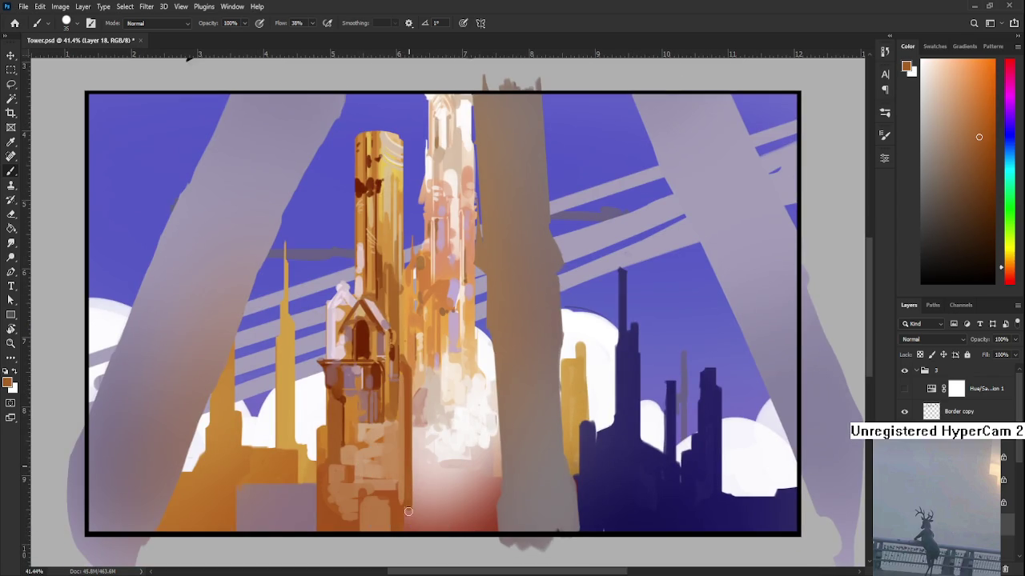
# - Sample a lighter orange from the tower and bring the RE RENDER note into view
pyautogui.keyDown('alt'); pyautogui.click(405, 512); pyautogui.keyUp('alt')
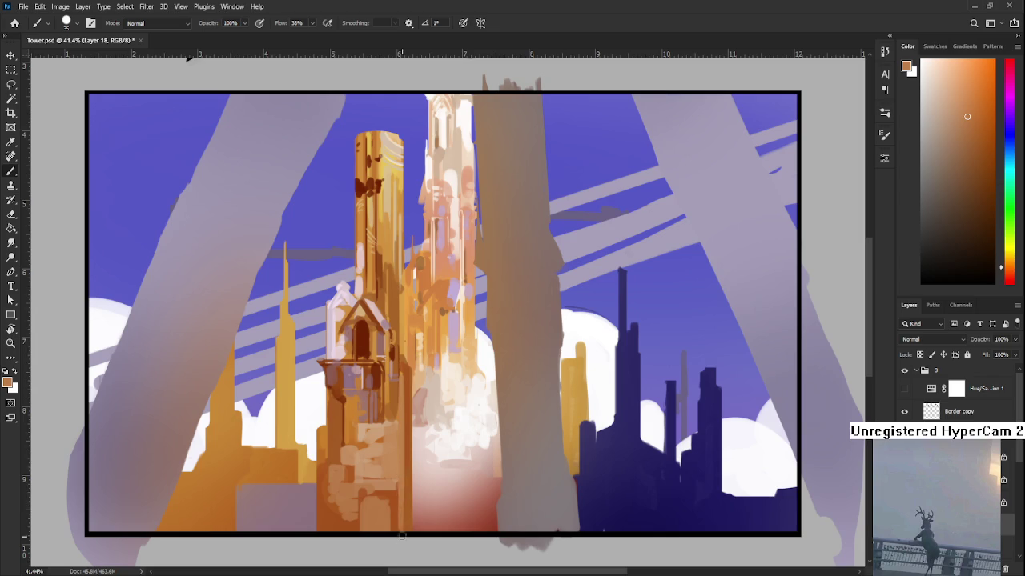
pyautogui.scroll(2, 402, 529)
pyautogui.moveTo(403, 445); pyautogui.dragTo(405, 480)
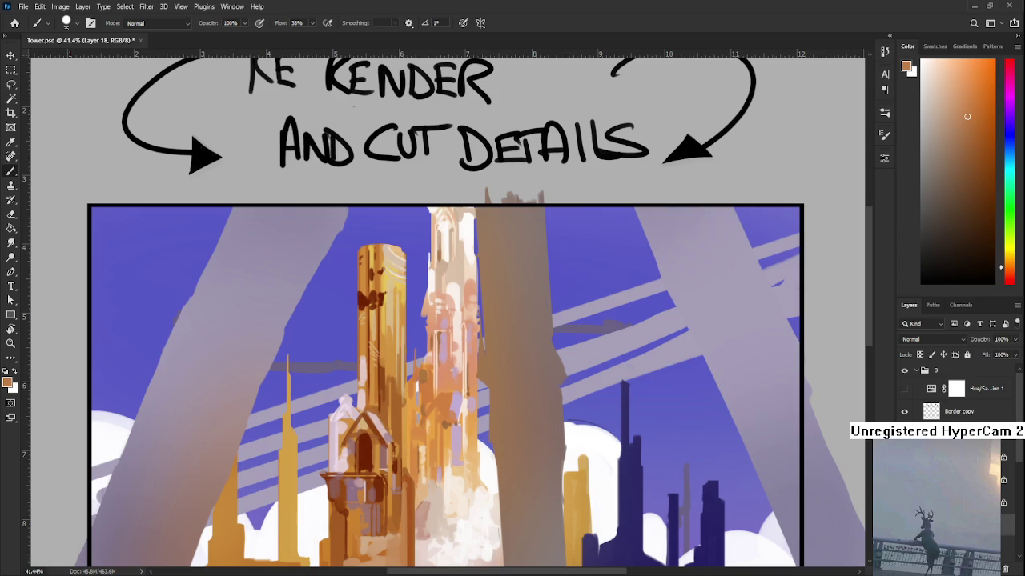
# - Centre the view on the tower while sampling pinkish-mauve and orange-brown
pyautogui.keyDown('alt'); pyautogui.scroll(2, 386, 385); pyautogui.keyUp('alt')
pyautogui.moveTo(391, 495); pyautogui.dragTo(377, 483)
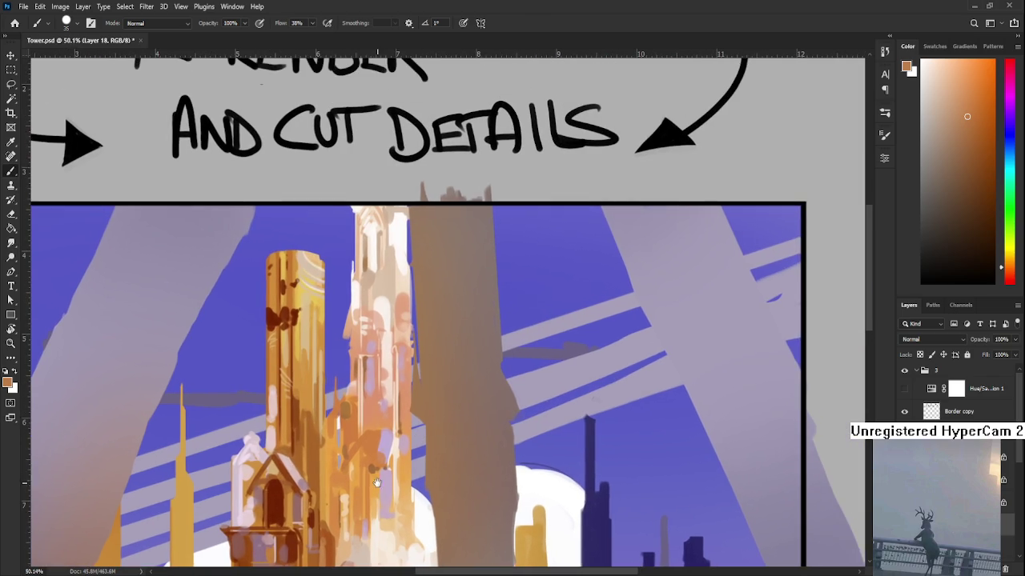
pyautogui.keyDown('alt'); pyautogui.click(296, 478); pyautogui.keyUp('alt')
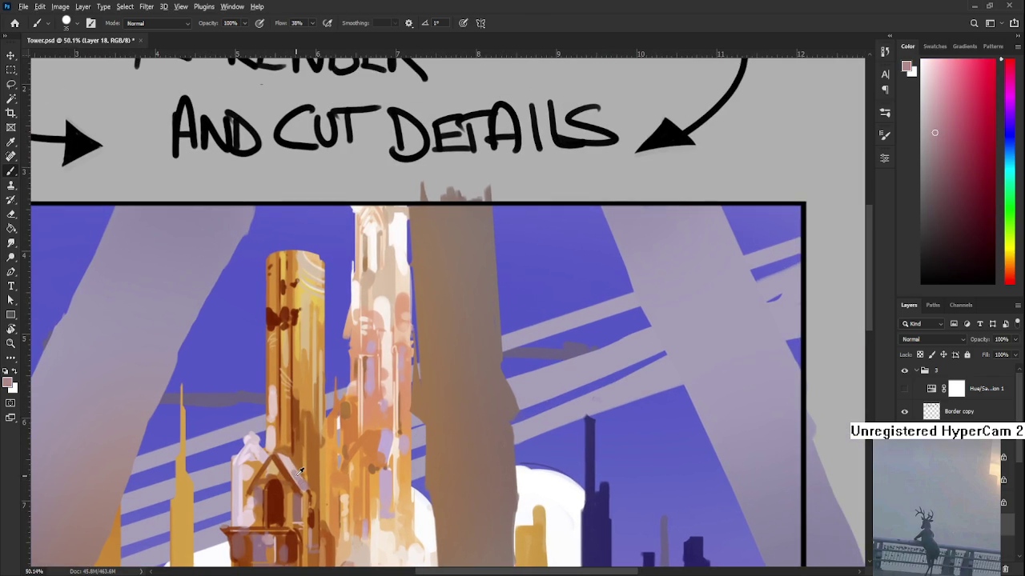
pyautogui.moveTo(369, 474)
pyautogui.mouseDown()
pyautogui.moveTo(351, 500)
pyautogui.moveTo(340, 440)
pyautogui.moveTo(381, 361)
pyautogui.mouseUp()
pyautogui.keyDown('alt'); pyautogui.click(347, 445); pyautogui.keyUp('alt')
pyautogui.moveTo(353, 466); pyautogui.dragTo(355, 435)
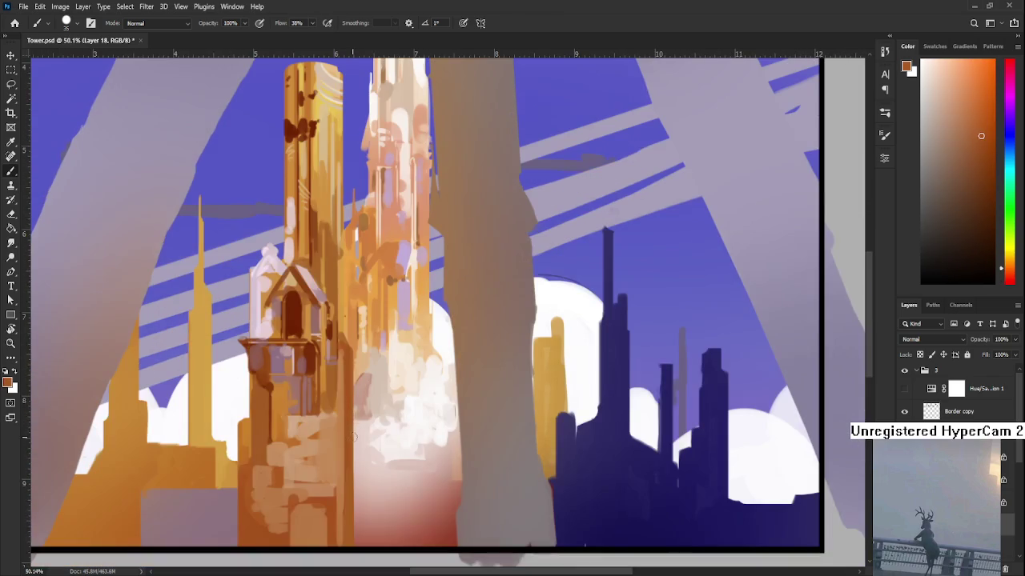
# - Paint a light orange stroke on the tower and darken its lower-left edge
pyautogui.scroll(-1, 354, 436)
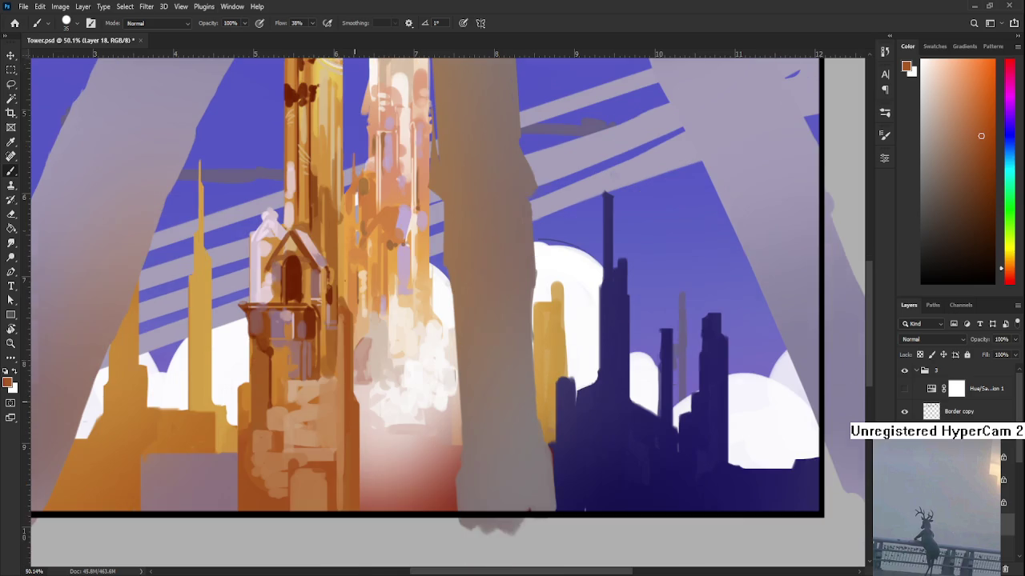
pyautogui.keyDown('alt'); pyautogui.click(348, 448); pyautogui.keyUp('alt')
pyautogui.moveTo(346, 445)
pyautogui.mouseDown()
pyautogui.moveTo(346, 518)
pyautogui.moveTo(426, 478)
pyautogui.mouseUp()
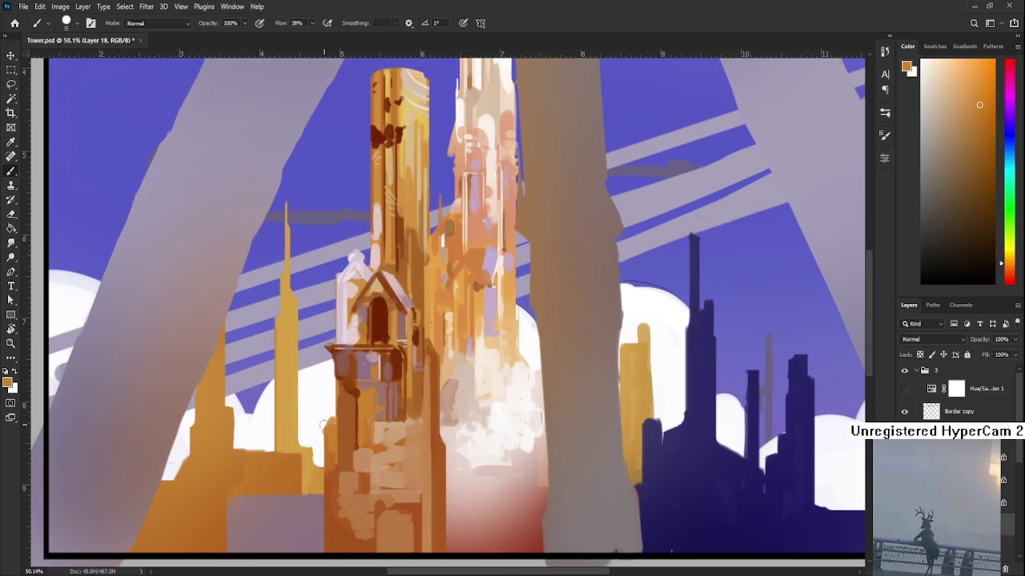
pyautogui.keyDown('alt'); pyautogui.click(330, 440); pyautogui.keyUp('alt')
pyautogui.moveTo(323, 479); pyautogui.dragTo(323, 551)
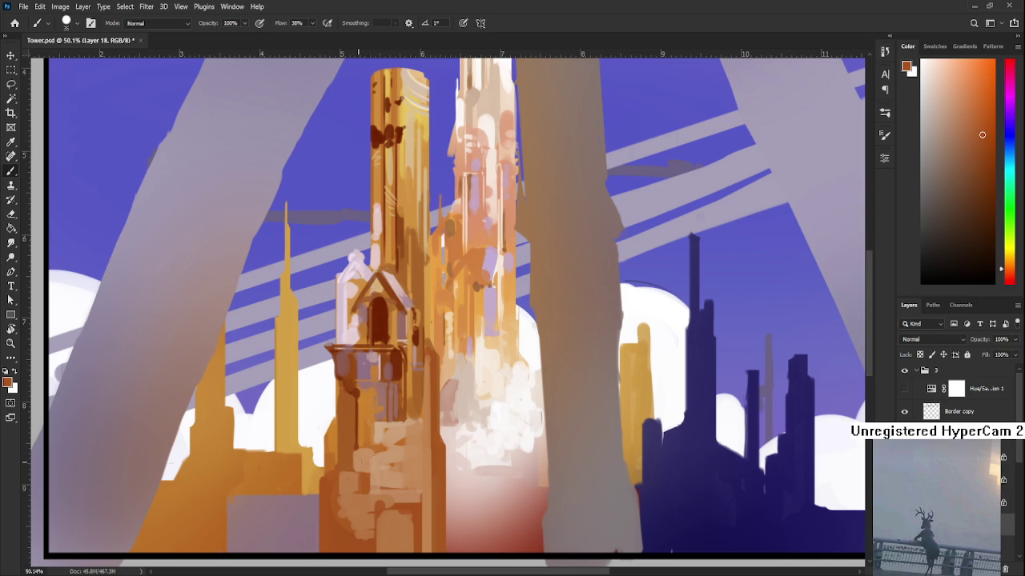
# - Switch to the Eraser and zoom in and out on the golden tower to review it
pyautogui.press('e')
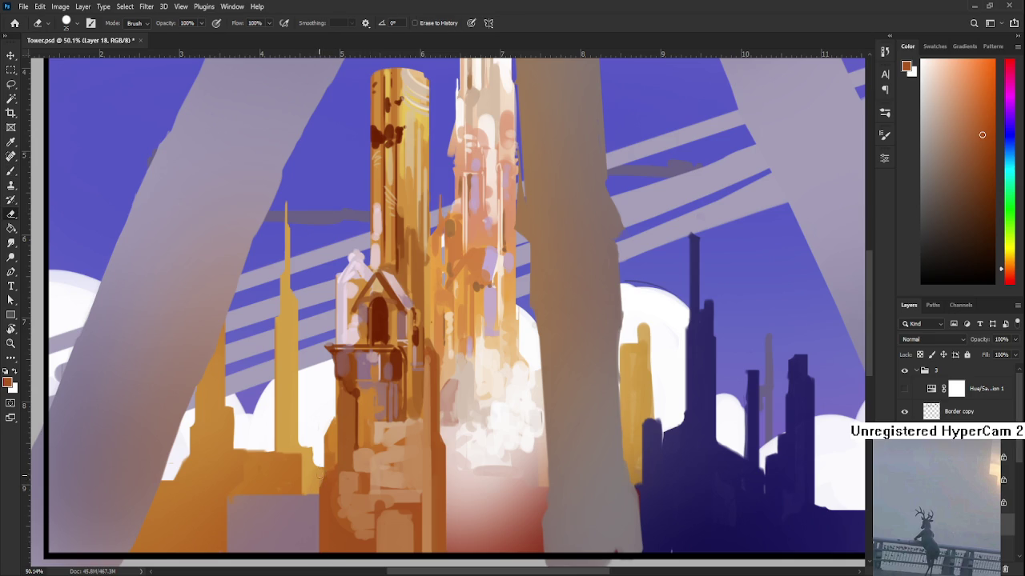
pyautogui.scroll(-2, 319, 478)
pyautogui.scroll(-1, 321, 481)
pyautogui.scroll(-3, 336, 489)
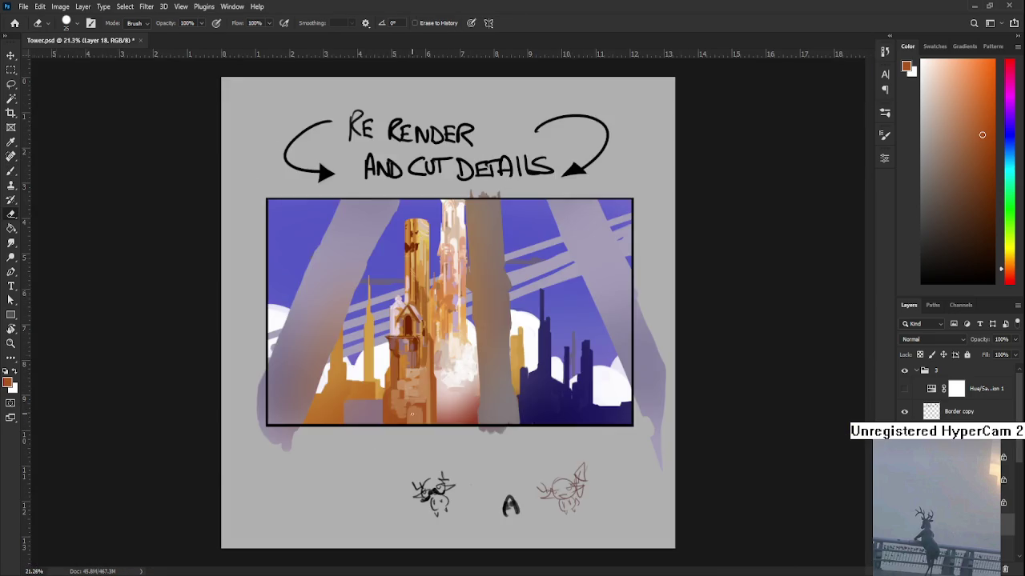
pyautogui.scroll(-1, 405, 417)
pyautogui.scroll(2, 408, 416)
pyautogui.scroll(2, 415, 415)
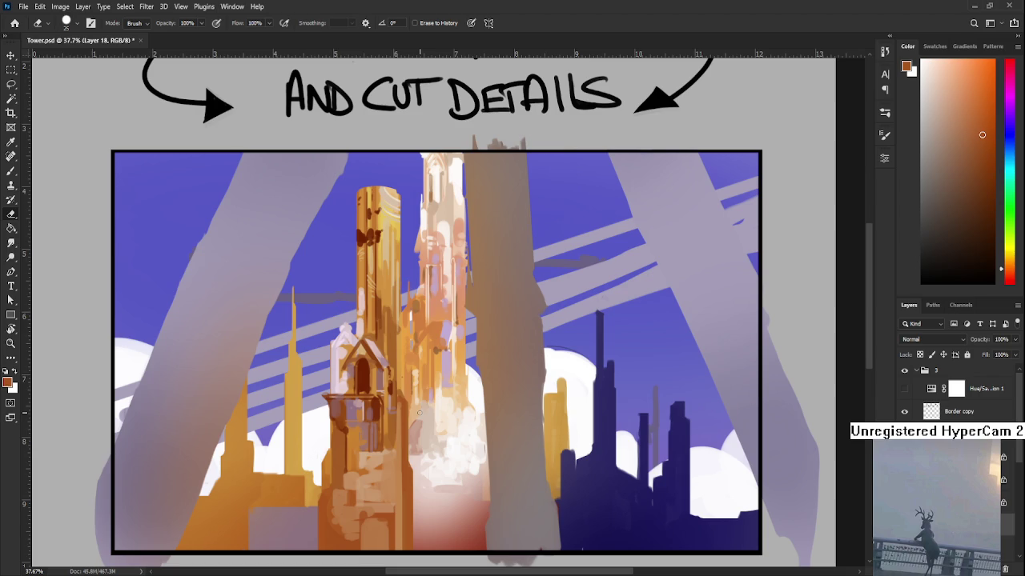
# - Sample a darker brown and paint it down the tower's right edge toward the base
pyautogui.press('b')
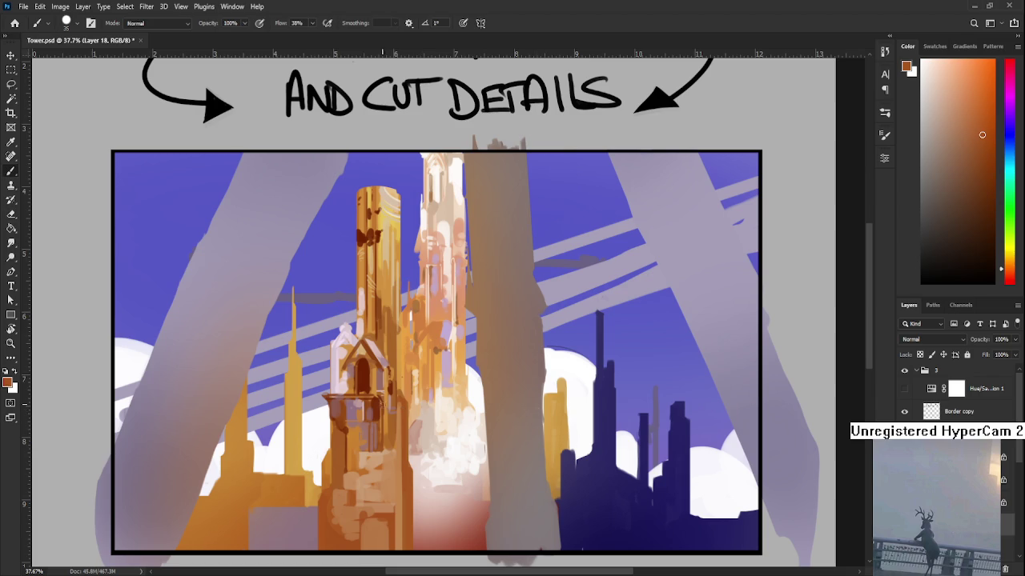
pyautogui.keyDown('alt'); pyautogui.click(383, 399); pyautogui.keyUp('alt')
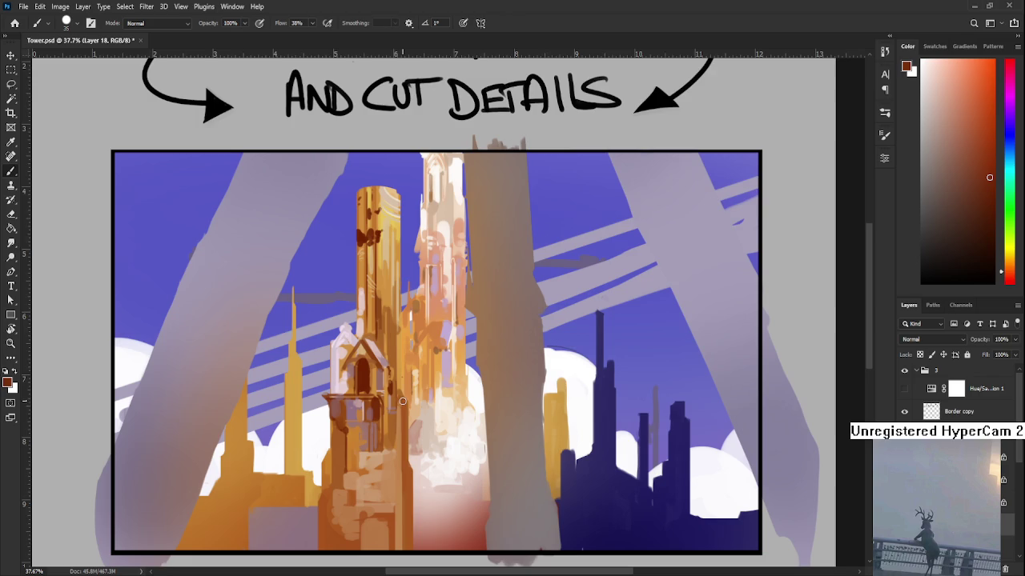
pyautogui.scroll(-1, 404, 400)
pyautogui.moveTo(407, 373); pyautogui.dragTo(410, 513)
pyautogui.keyDown('alt'); pyautogui.click(408, 478); pyautogui.keyUp('alt')
pyautogui.keyDown('alt'); pyautogui.click(411, 458); pyautogui.keyUp('alt')
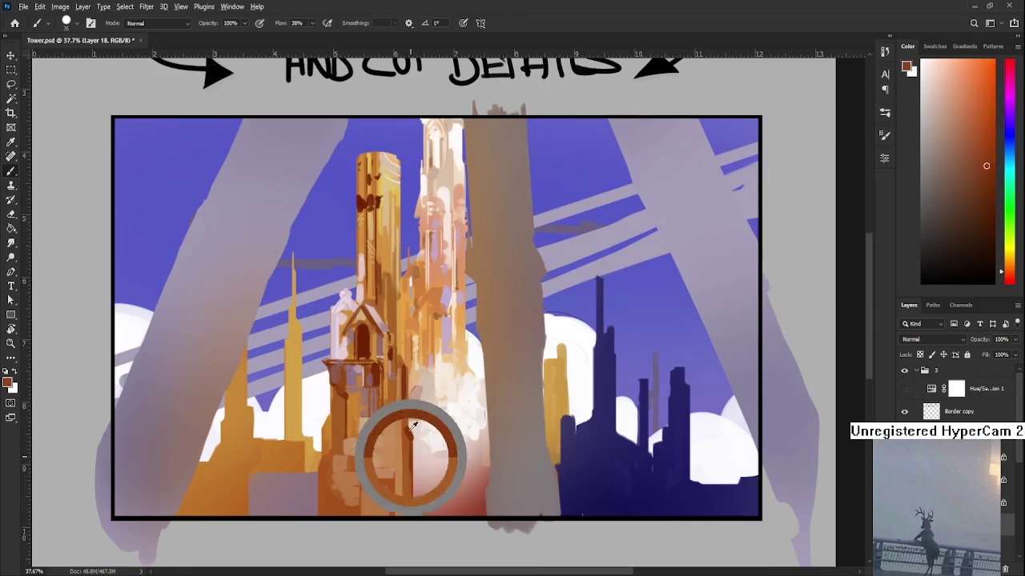
pyautogui.keyDown('alt'); pyautogui.click(324, 471); pyautogui.keyUp('alt')
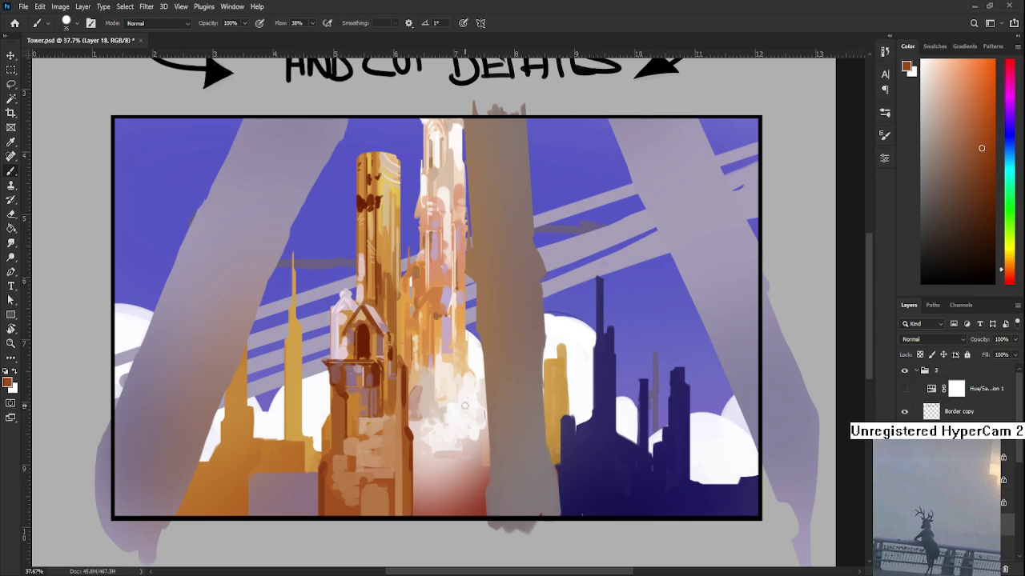
# - Sample lighter oranges and darker browns from the tower's lower edge and base
pyautogui.moveTo(481, 377); pyautogui.dragTo(462, 462)
pyautogui.moveTo(462, 425); pyautogui.dragTo(471, 394)
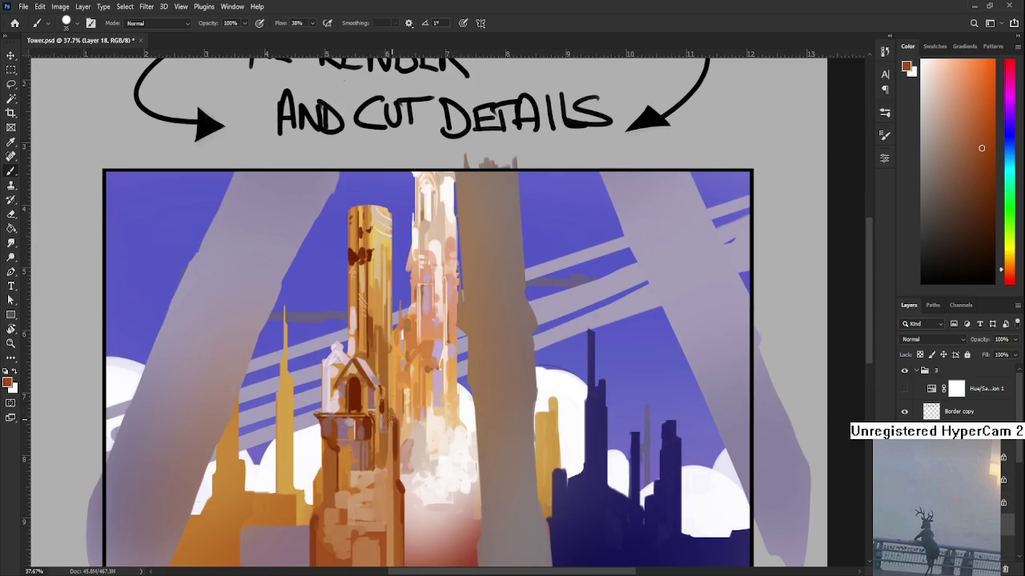
pyautogui.keyDown('alt'); pyautogui.click(401, 436); pyautogui.keyUp('alt')
pyautogui.keyDown('alt'); pyautogui.click(399, 438); pyautogui.keyUp('alt')
pyautogui.keyDown('alt'); pyautogui.click(396, 458); pyautogui.keyUp('alt')
pyautogui.keyDown('alt'); pyautogui.click(399, 442); pyautogui.keyUp('alt')
pyautogui.moveTo(392, 516); pyautogui.dragTo(397, 462)
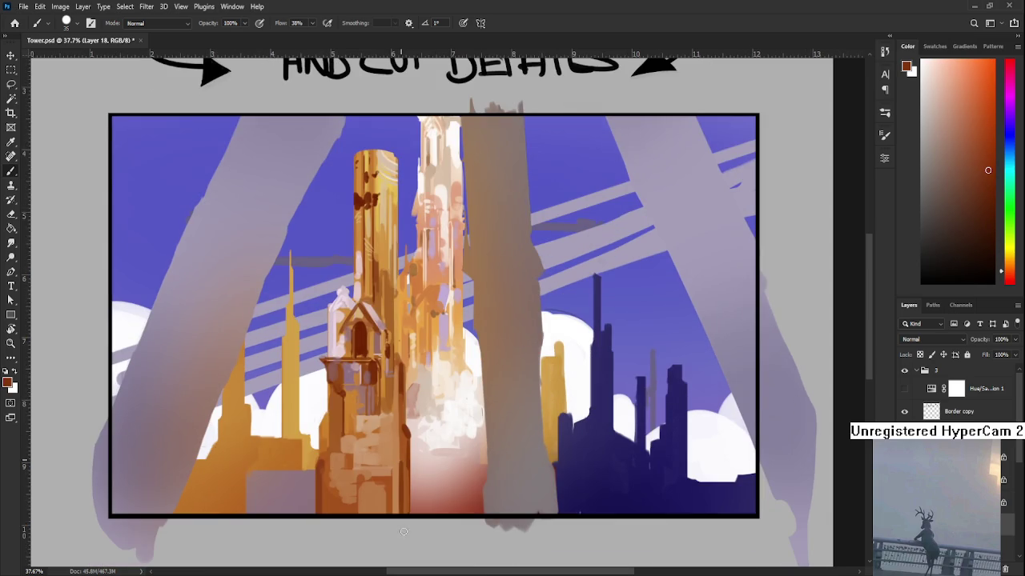
pyautogui.keyDown('alt'); pyautogui.click(406, 456); pyautogui.keyUp('alt')
# - Zoom and pan across the sheet to review the darkened tower edge and base
pyautogui.scroll(-1, 430, 410)
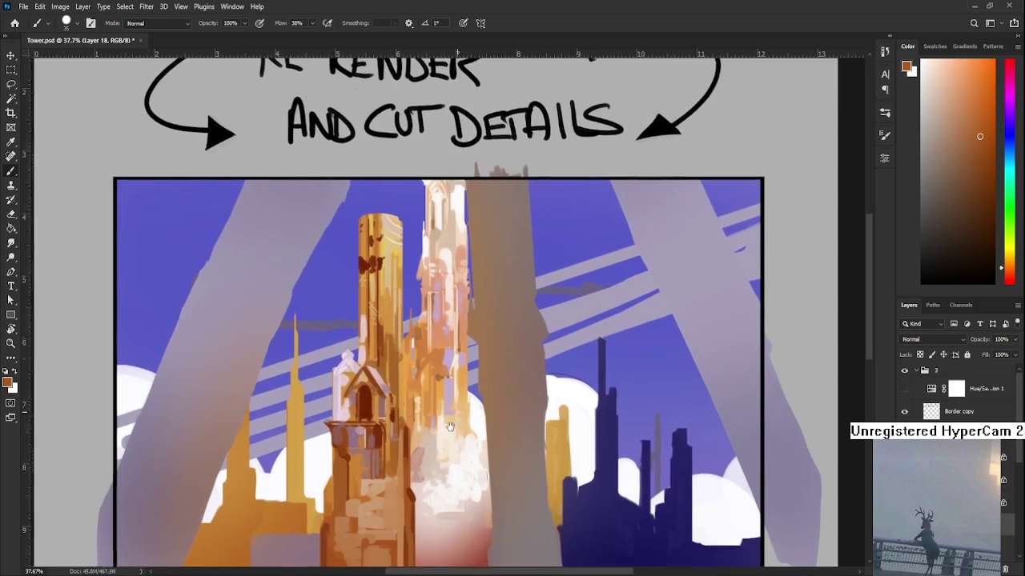
pyautogui.scroll(2, 430, 424)
pyautogui.scroll(-1, 427, 447)
pyautogui.moveTo(427, 447); pyautogui.dragTo(422, 434)
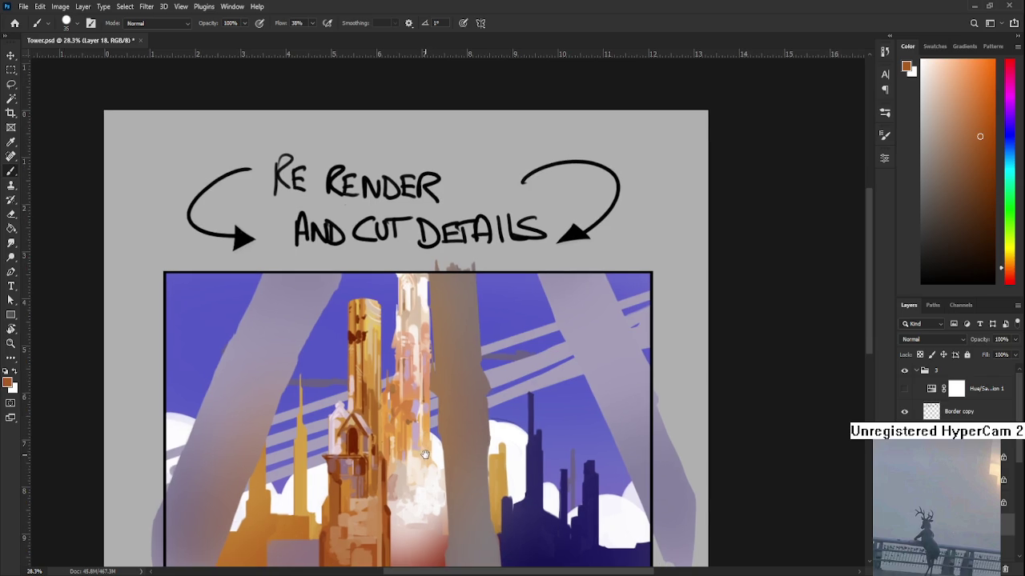
pyautogui.moveTo(462, 318)
pyautogui.mouseDown()
pyautogui.moveTo(464, 359)
pyautogui.moveTo(457, 309)
pyautogui.moveTo(453, 393)
pyautogui.mouseUp()
pyautogui.scroll(1, 469, 350)
pyautogui.scroll(-1, 463, 335)
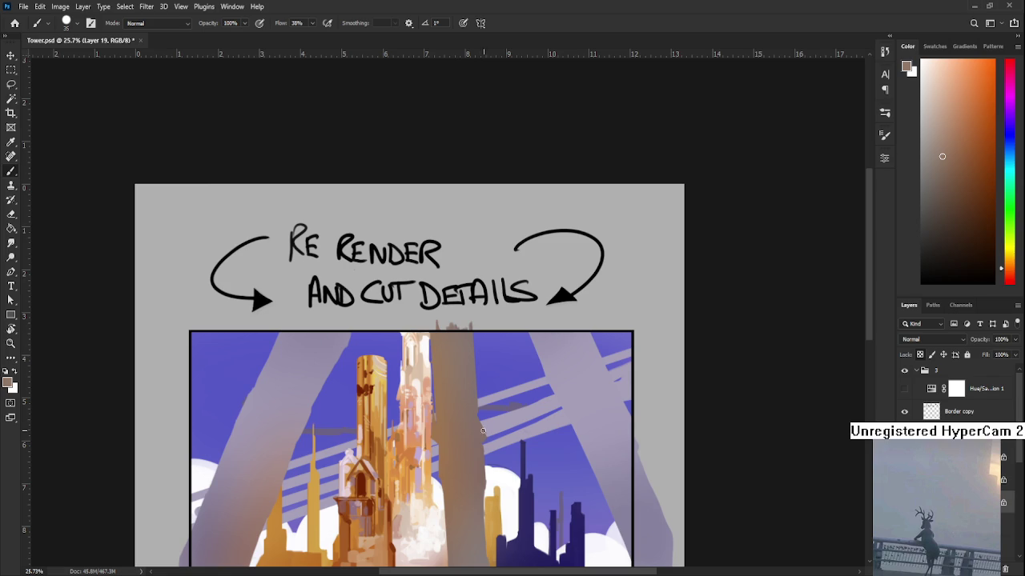
pyautogui.scroll(2, 491, 437)
pyautogui.scroll(2, 500, 384)
# - Pick an orange colour and paint a short stroke beside the pale tower
pyautogui.scroll(1, 498, 356)
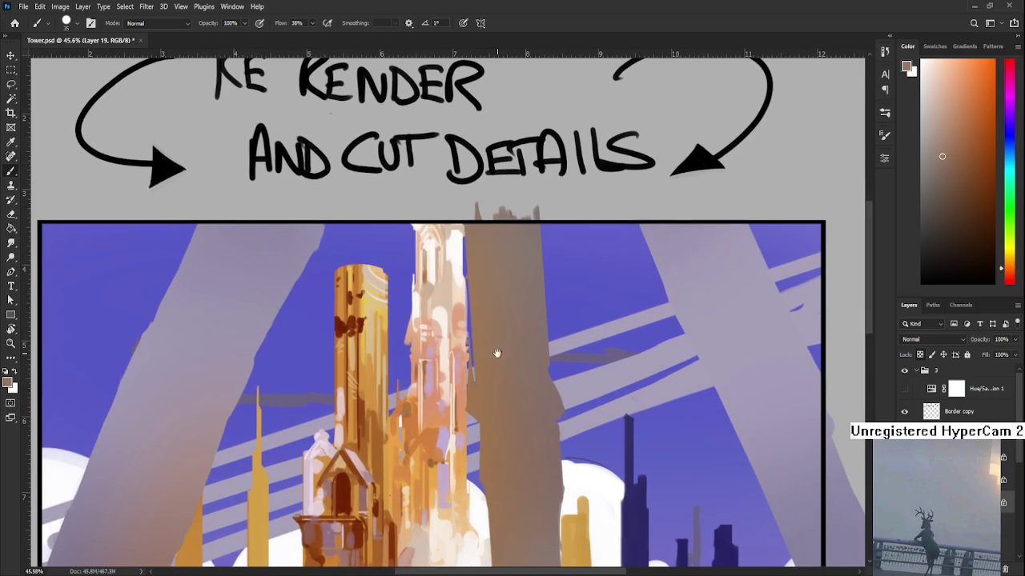
pyautogui.moveTo(496, 355); pyautogui.dragTo(450, 359)
pyautogui.moveTo(450, 323); pyautogui.dragTo(450, 358)
pyautogui.moveTo(452, 305); pyautogui.dragTo(450, 359)
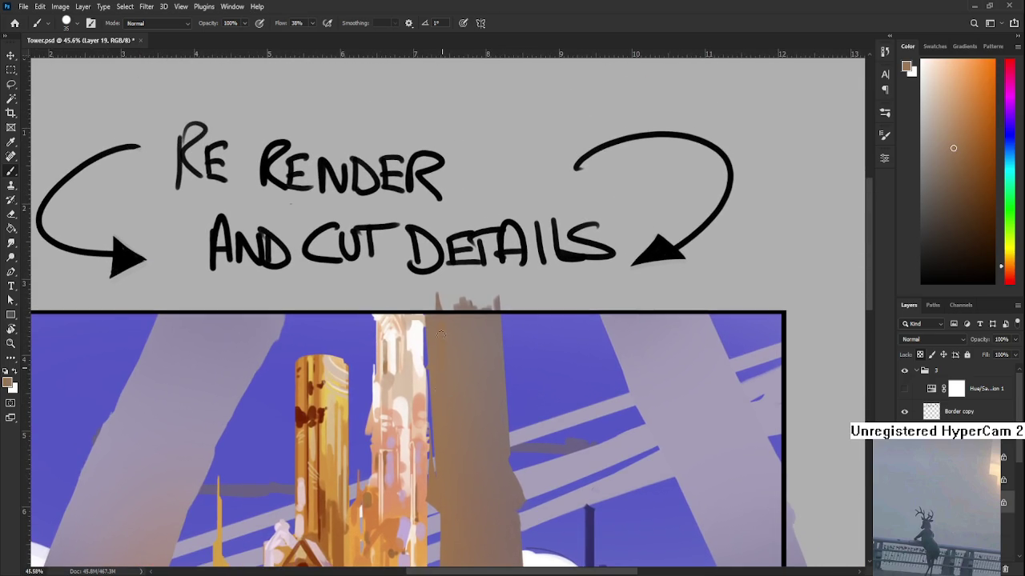
pyautogui.click(976, 85)
pyautogui.moveTo(458, 414); pyautogui.dragTo(448, 373)
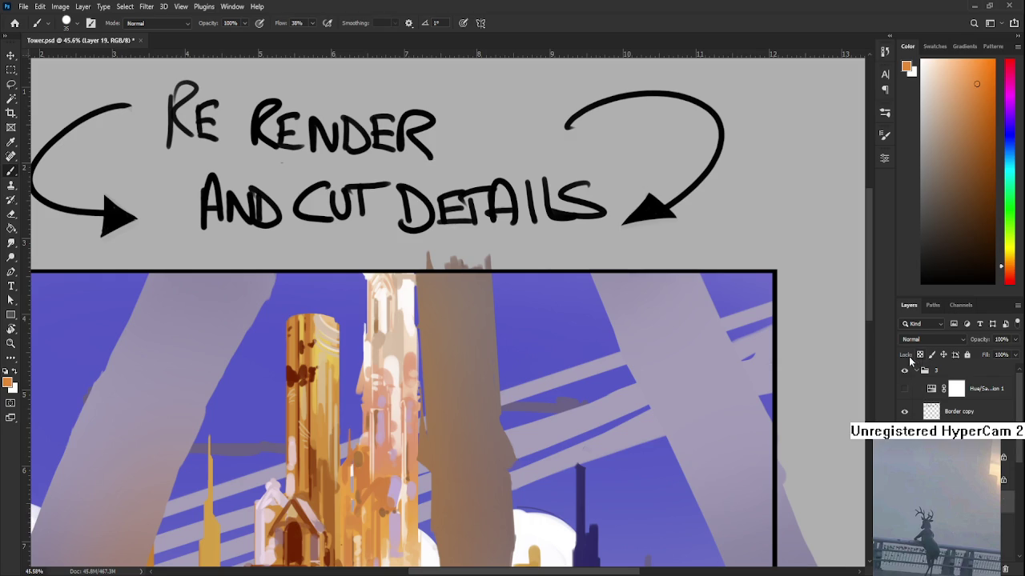
pyautogui.moveTo(426, 340)
pyautogui.mouseDown()
pyautogui.moveTo(440, 326)
pyautogui.moveTo(440, 378)
pyautogui.mouseUp()
# - Sample muted browns from the pillar and undo part of the orange stroke
pyautogui.keyDown('alt'); pyautogui.click(445, 367); pyautogui.keyUp('alt')
pyautogui.keyDown('alt'); pyautogui.click(446, 348); pyautogui.keyUp('alt')
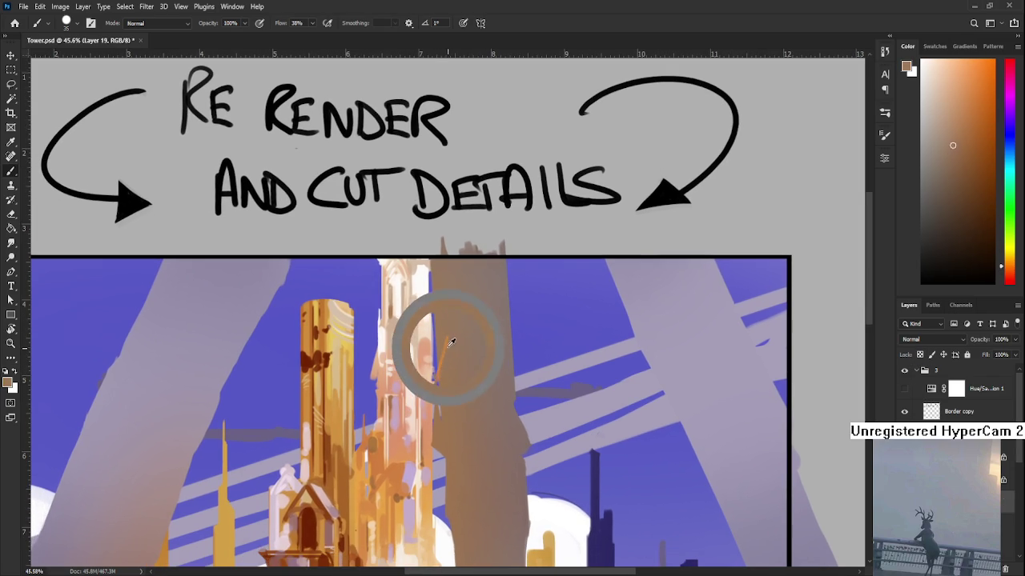
pyautogui.keyDown('alt'); pyautogui.click(461, 365); pyautogui.keyUp('alt')
pyautogui.keyDown('alt'); pyautogui.click(461, 349); pyautogui.keyUp('alt')
pyautogui.keyDown('alt'); pyautogui.click(458, 339); pyautogui.keyUp('alt')
pyautogui.keyDown('alt'); pyautogui.click(486, 365); pyautogui.keyUp('alt')
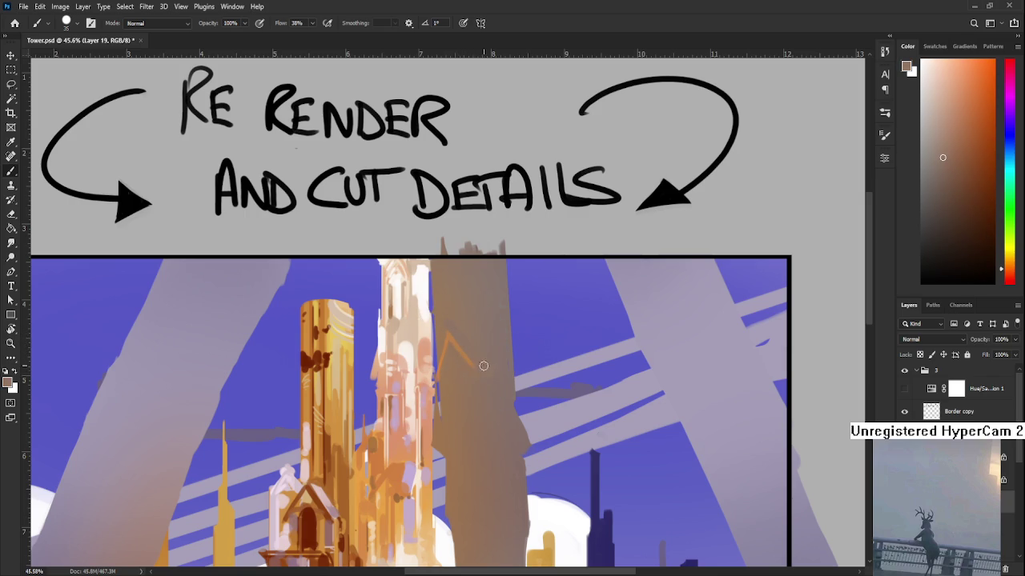
pyautogui.hotkey('ctrl', 'z')
pyautogui.keyDown('alt'); pyautogui.click(463, 379); pyautogui.keyUp('alt')
pyautogui.keyDown('alt'); pyautogui.click(461, 380); pyautogui.keyUp('alt')
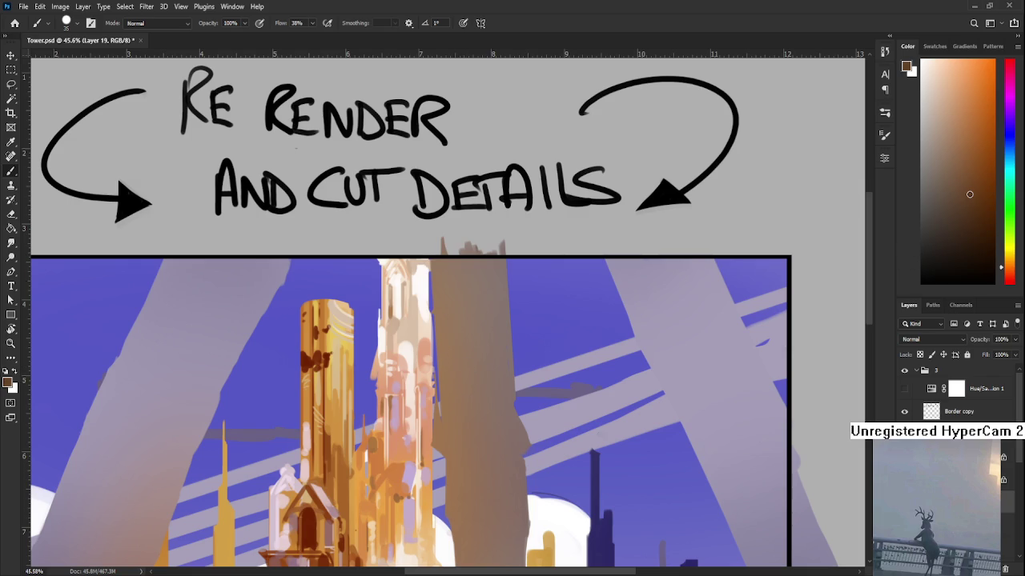
# - Choose a darker red and try dark vertical cuts on the central pillar, undoing them
pyautogui.click(1004, 272)
pyautogui.click(956, 215)
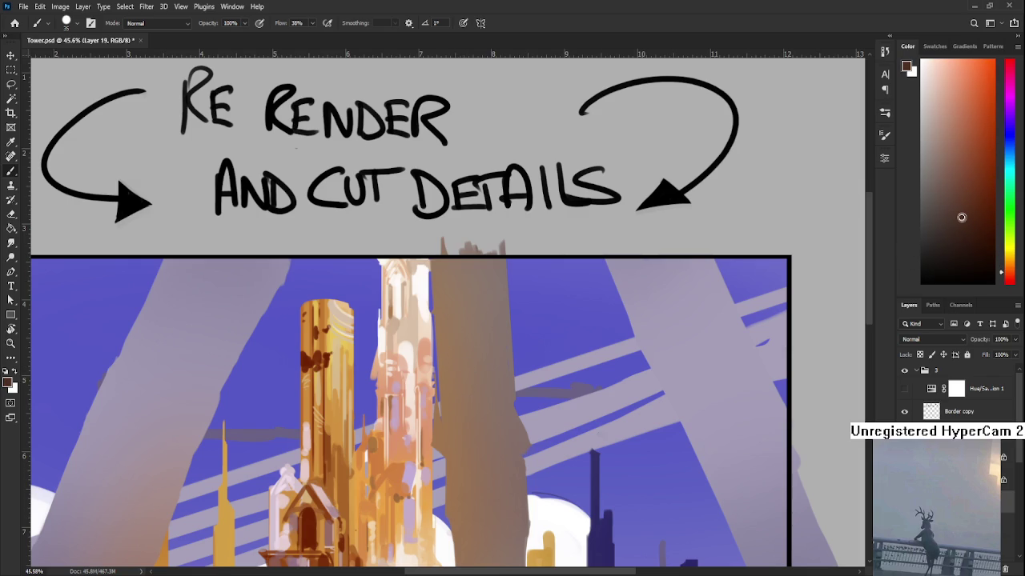
pyautogui.scroll(-2, 448, 360)
pyautogui.moveTo(454, 345); pyautogui.dragTo(462, 431)
pyautogui.hotkey('ctrl', 'z')
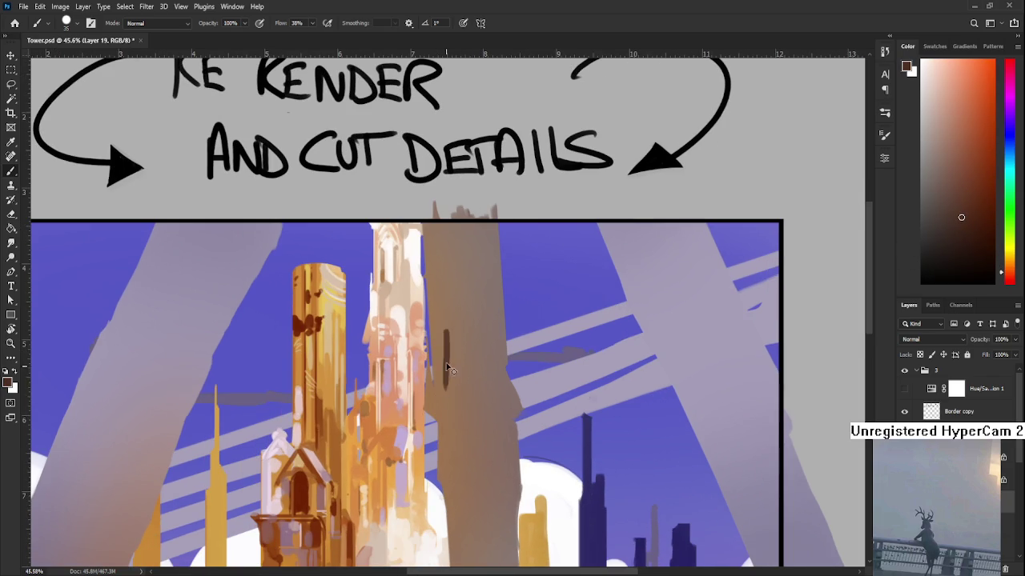
pyautogui.moveTo(448, 343); pyautogui.dragTo(453, 396)
pyautogui.hotkey('ctrl', 'z')
# - Test more thin dark cuts at the pillar top, undoing each trial stroke
pyautogui.hotkey('ctrl', 'z')
pyautogui.moveTo(447, 347)
pyautogui.mouseDown()
pyautogui.moveTo(373, 360)
pyautogui.moveTo(436, 407)
pyautogui.moveTo(431, 397)
pyautogui.mouseUp()
pyautogui.keyDown('alt'); pyautogui.click(421, 400); pyautogui.keyUp('alt')
pyautogui.hotkey('ctrl', 'z')
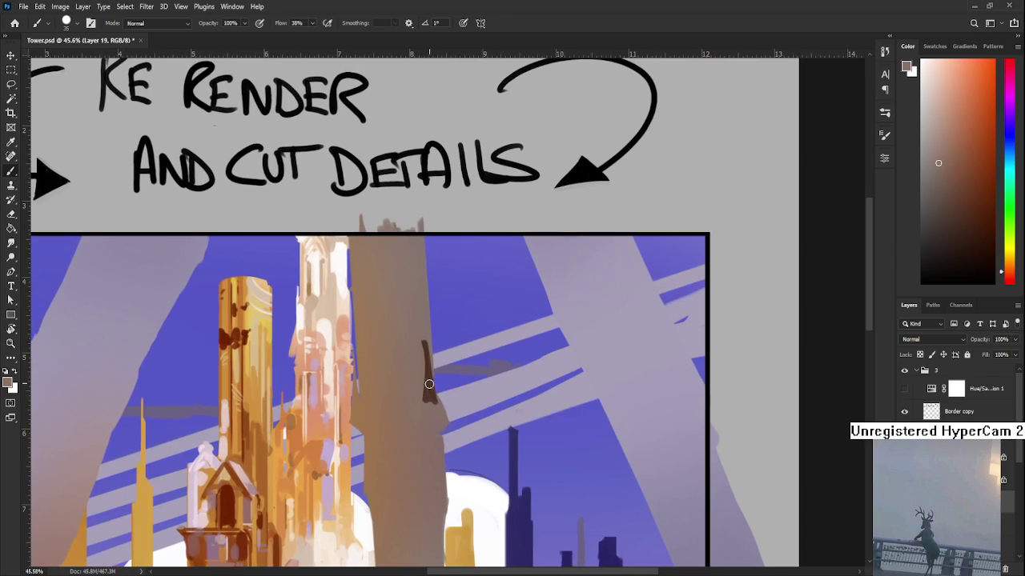
pyautogui.keyDown('alt'); pyautogui.click(422, 376); pyautogui.keyUp('alt')
pyautogui.moveTo(421, 343)
pyautogui.mouseDown()
pyautogui.moveTo(422, 401)
pyautogui.moveTo(465, 404)
pyautogui.mouseUp()
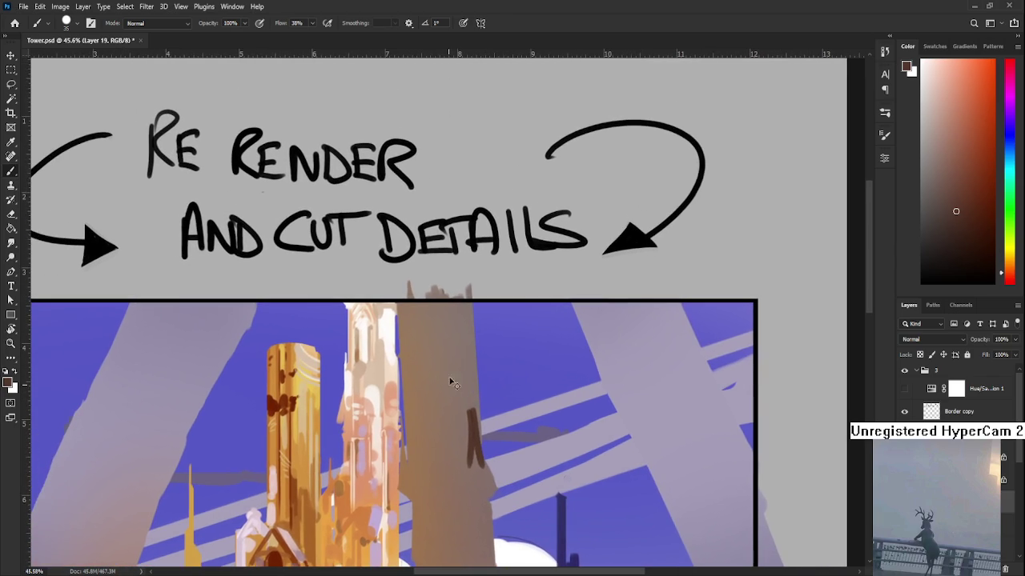
pyautogui.hotkey('ctrl', 'z')
pyautogui.hotkey('ctrl', 'z')
pyautogui.moveTo(433, 349); pyautogui.dragTo(462, 408)
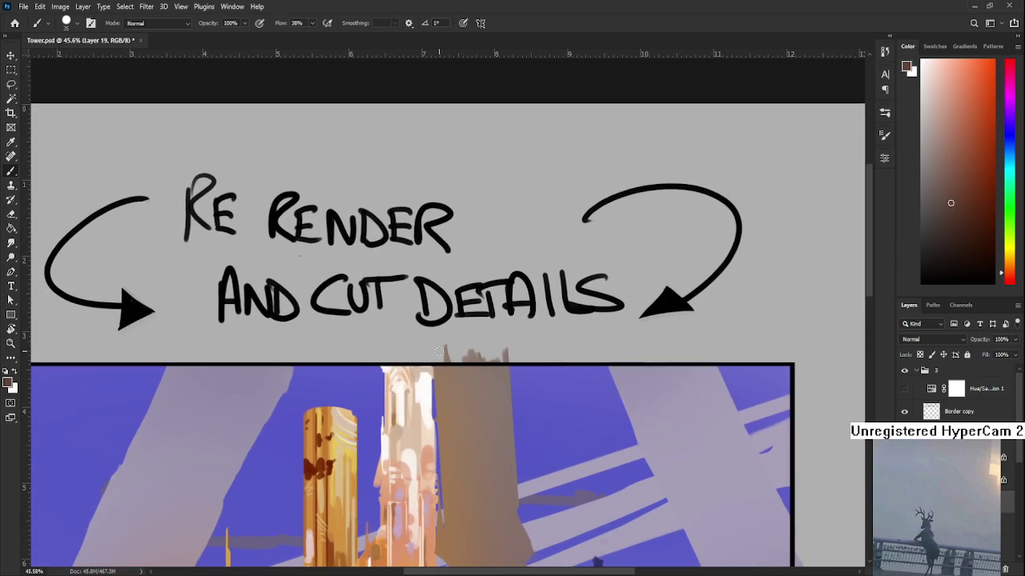
pyautogui.moveTo(435, 367)
pyautogui.mouseDown()
pyautogui.moveTo(431, 353)
pyautogui.moveTo(431, 402)
pyautogui.mouseUp()
pyautogui.hotkey('ctrl', 'z')
# - Paint a dark brown edge along the white tower, then mix a slightly darker brown
pyautogui.moveTo(427, 349); pyautogui.dragTo(431, 384)
pyautogui.keyDown('alt'); pyautogui.click(438, 370); pyautogui.keyUp('alt')
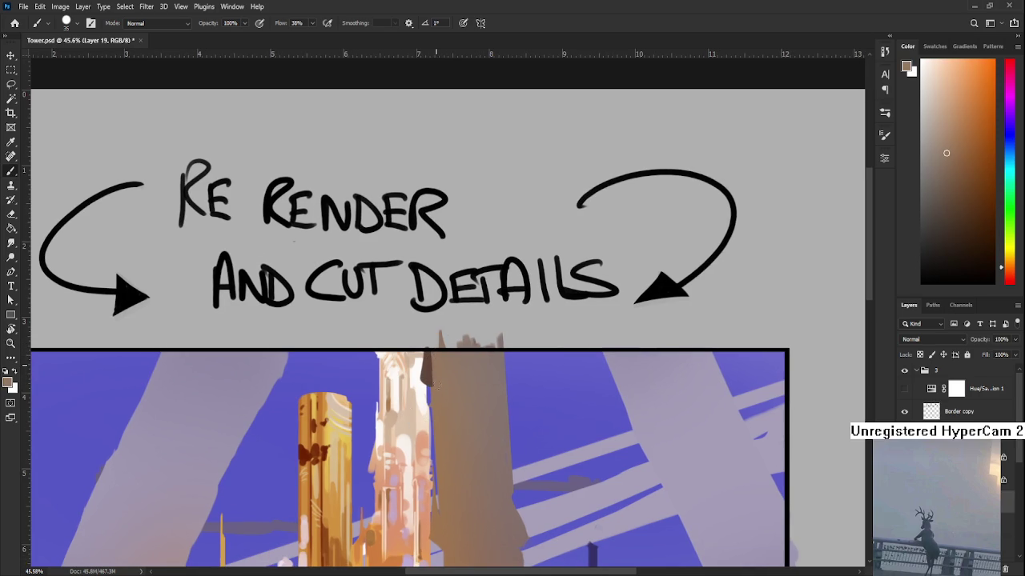
pyautogui.keyDown('alt'); pyautogui.click(430, 365); pyautogui.keyUp('alt')
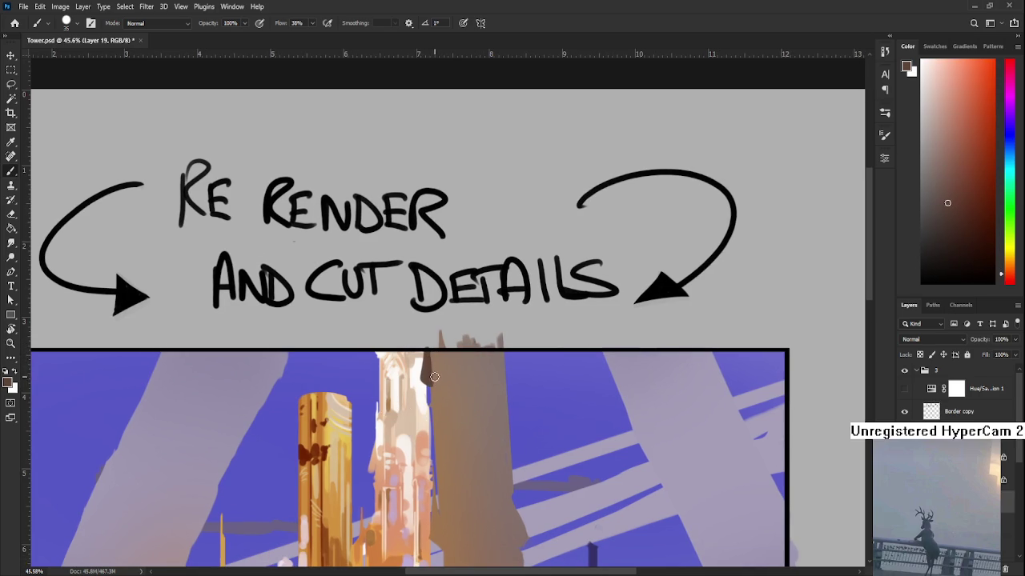
pyautogui.moveTo(428, 357); pyautogui.dragTo(437, 387)
pyautogui.keyDown('alt'); pyautogui.click(439, 376); pyautogui.keyUp('alt')
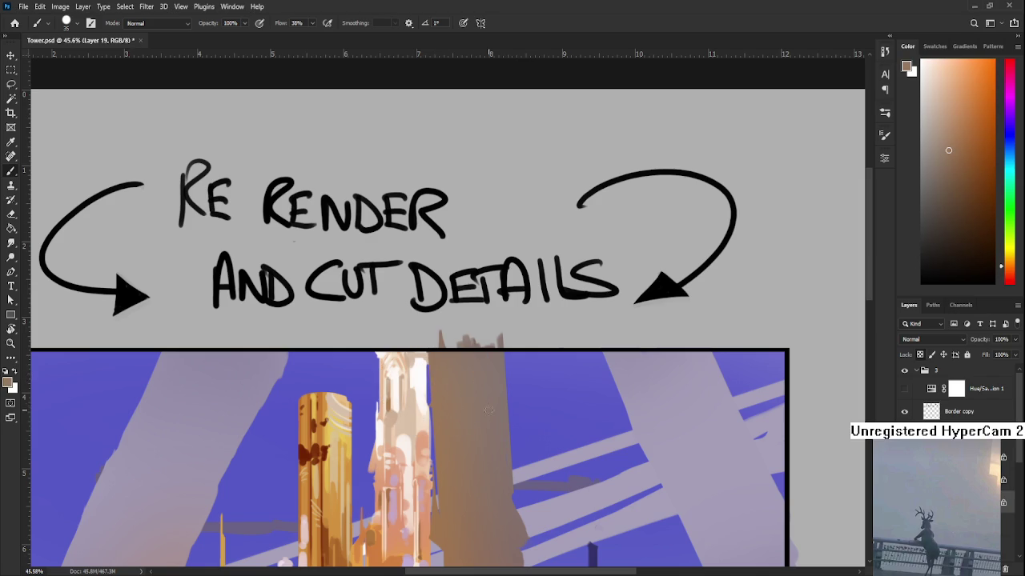
pyautogui.click(973, 225)
pyautogui.click(966, 233)
pyautogui.moveTo(530, 425); pyautogui.dragTo(489, 337)
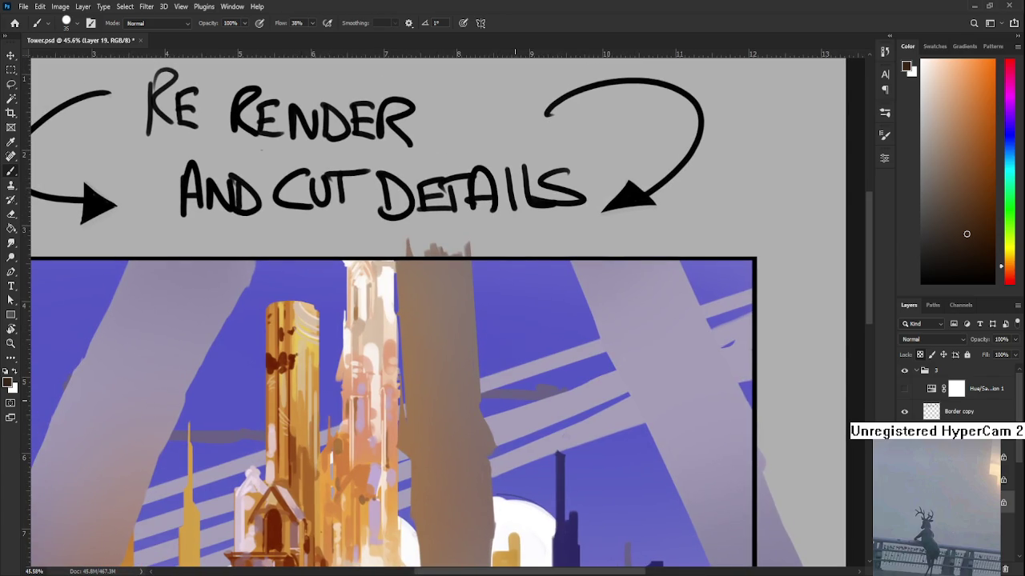
pyautogui.moveTo(412, 402); pyautogui.dragTo(436, 412)
# - Compare the tower top with and without the dark vertical stroke using undo and redo
pyautogui.hotkey('ctrl', 'z')
pyautogui.hotkey('ctrl', 'shift', 'z')
pyautogui.hotkey('ctrl', 'z')
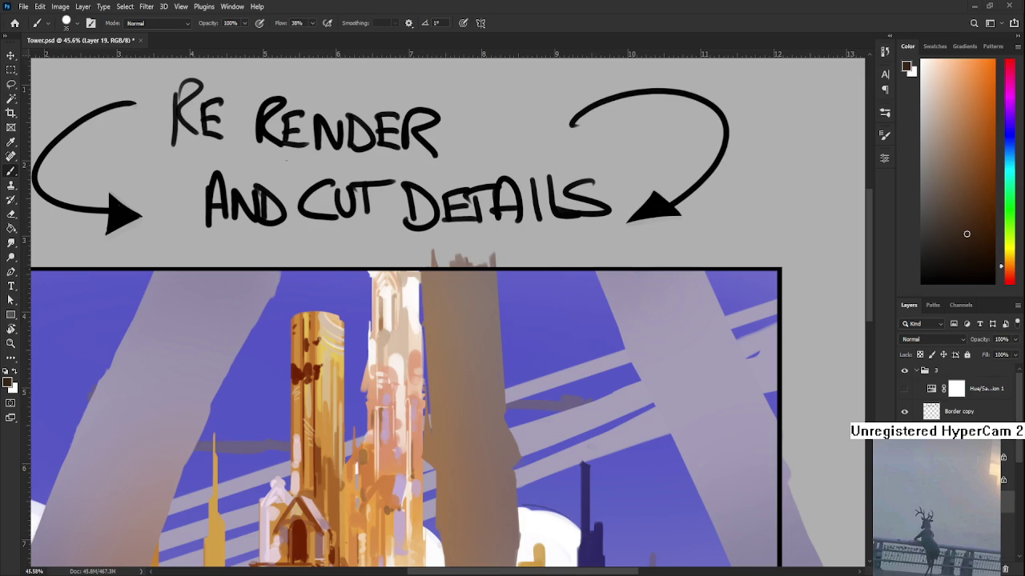
pyautogui.hotkey('ctrl', 'shift', 'z')
pyautogui.hotkey('ctrl', 'z')
pyautogui.hotkey('ctrl', 'shift', 'z')
pyautogui.hotkey('ctrl', 'z')
pyautogui.hotkey('ctrl', 'shift', 'z')
pyautogui.hotkey('ctrl', 'z')
pyautogui.hotkey('ctrl', 'shift', 'z')
pyautogui.hotkey('ctrl', 'z')
pyautogui.hotkey('ctrl', 'shift', 'z')
pyautogui.hotkey('ctrl', 'z')
pyautogui.hotkey('ctrl', 'shift', 'z')
pyautogui.hotkey('ctrl', 'z')
pyautogui.hotkey('ctrl', 'shift', 'z')
pyautogui.hotkey('ctrl', 'z')
pyautogui.hotkey('ctrl', 'shift', 'z')
pyautogui.hotkey('ctrl', 'shift', 'z')
# - Partly erase the dark stroke at the tower top, then return to the brush
pyautogui.press('e')
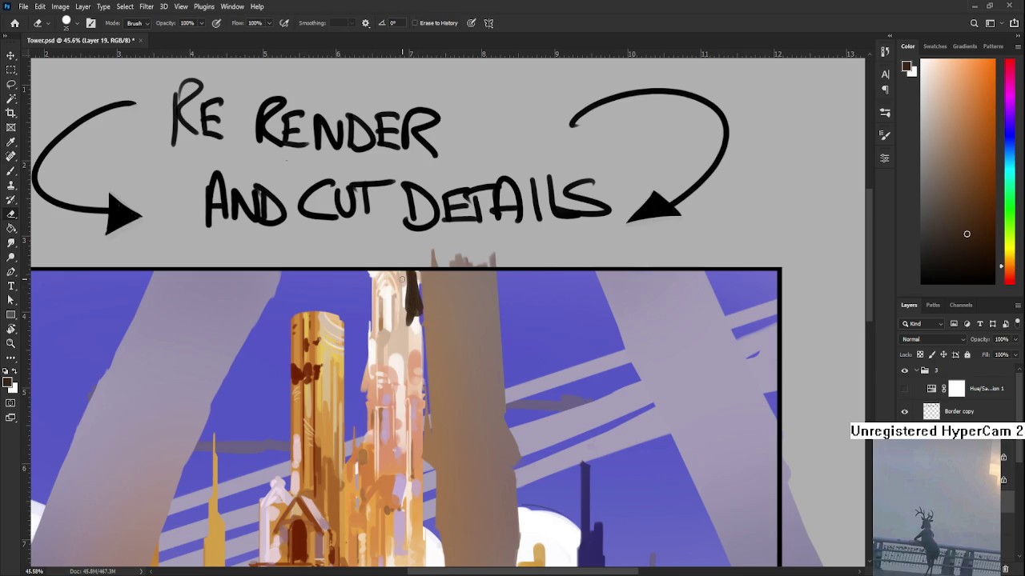
pyautogui.moveTo(404, 277); pyautogui.dragTo(408, 330)
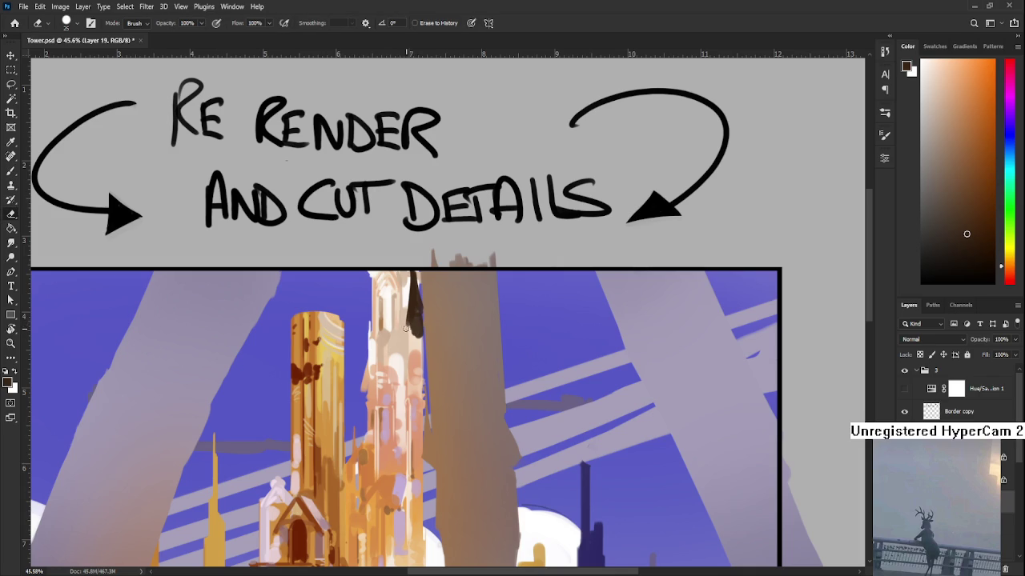
pyautogui.press('b')
pyautogui.keyDown('alt'); pyautogui.click(419, 337); pyautogui.keyUp('alt')
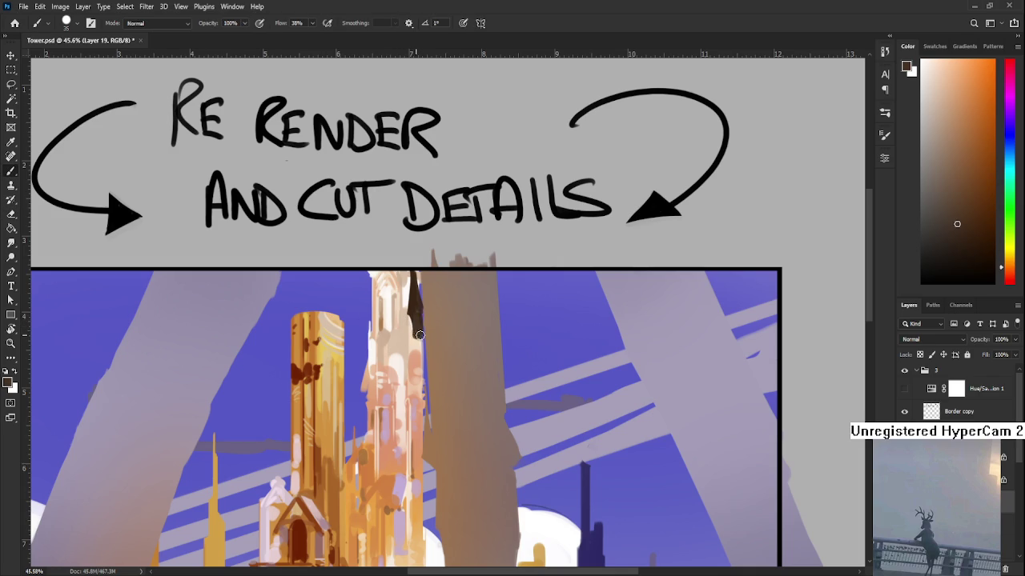
# - Sample browns from the tower top and pillar, raising the tower top in view
pyautogui.keyDown('alt'); pyautogui.click(423, 335); pyautogui.keyUp('alt')
pyautogui.keyDown('alt'); pyautogui.click(439, 312); pyautogui.keyUp('alt')
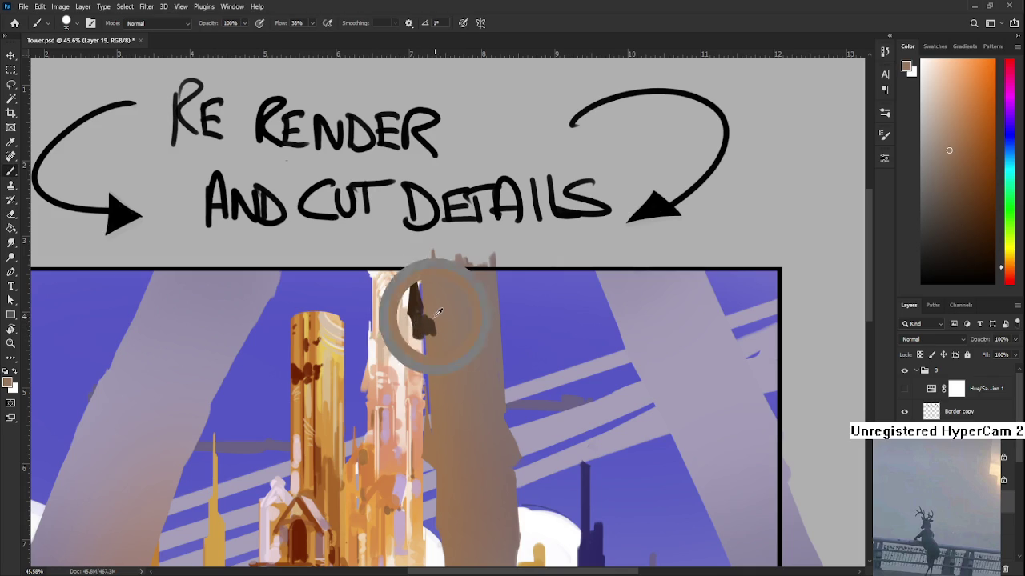
pyautogui.keyDown('alt'); pyautogui.click(440, 328); pyautogui.keyUp('alt')
pyautogui.keyDown('alt'); pyautogui.click(442, 336); pyautogui.keyUp('alt')
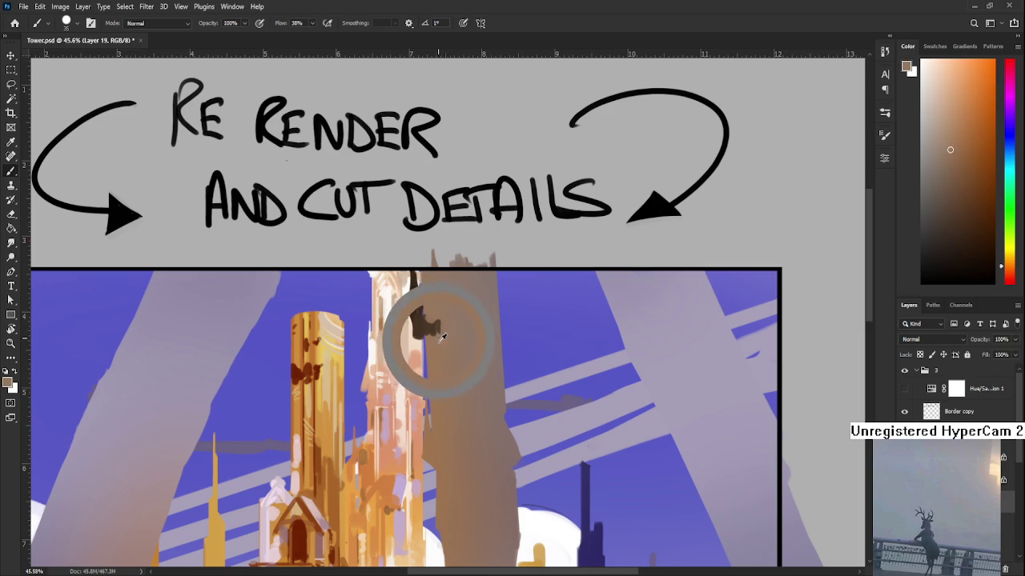
pyautogui.moveTo(444, 316); pyautogui.dragTo(447, 307)
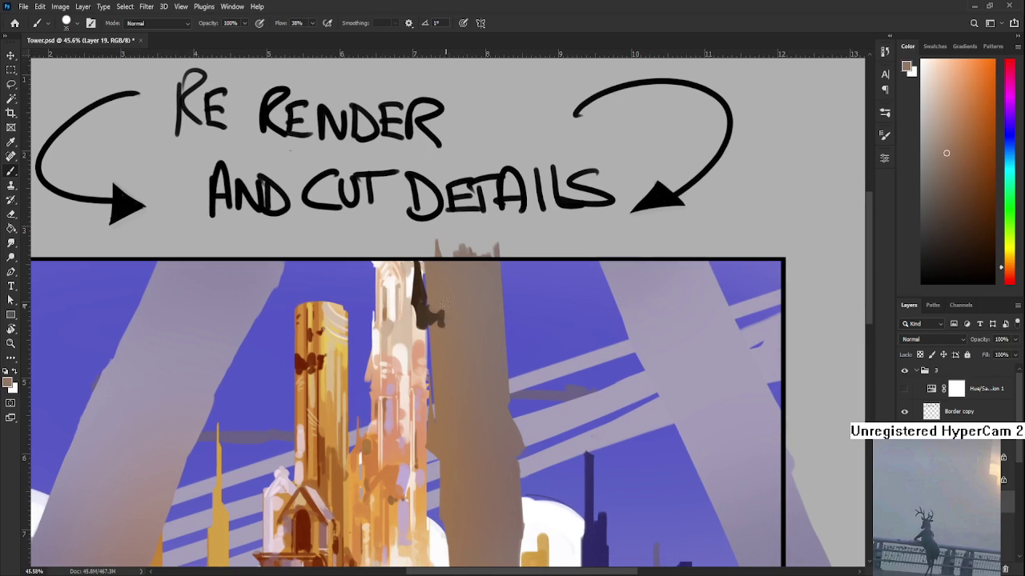
pyautogui.moveTo(454, 366); pyautogui.dragTo(488, 323)
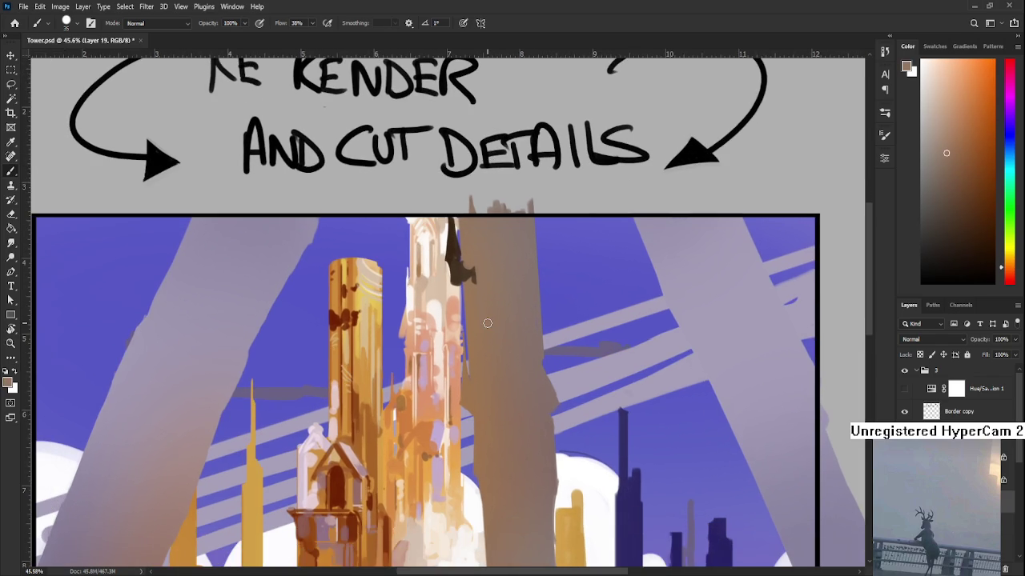
# - Zoom in on the tower top and paint a dark jagged cut beside it
pyautogui.scroll(-3, 488, 323)
pyautogui.scroll(1, 488, 312)
pyautogui.scroll(1, 490, 294)
pyautogui.scroll(1, 490, 293)
pyautogui.scroll(-1, 490, 293)
pyautogui.scroll(1, 490, 294)
pyautogui.scroll(1, 490, 295)
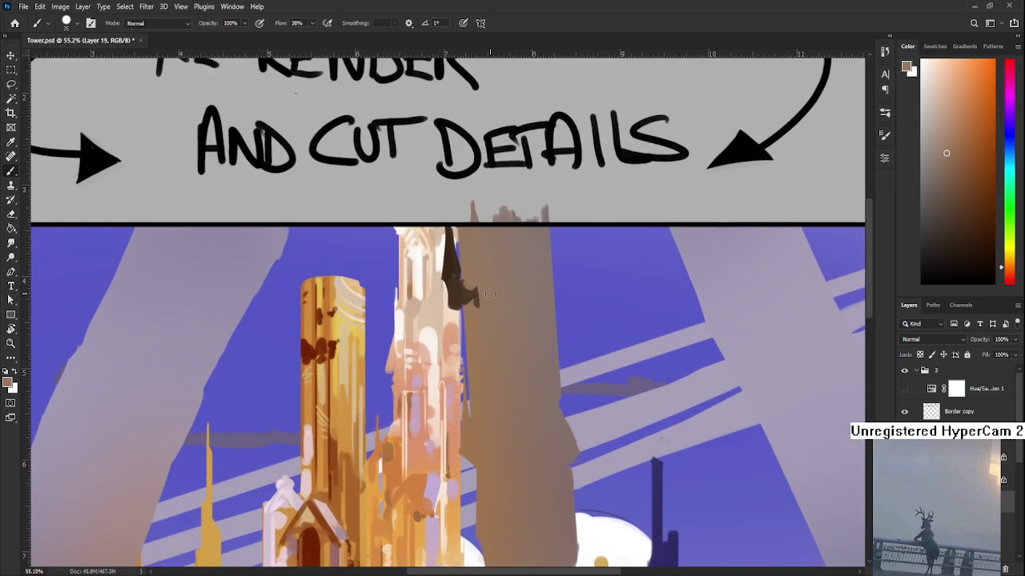
pyautogui.moveTo(485, 338); pyautogui.dragTo(454, 382)
pyautogui.moveTo(440, 345); pyautogui.dragTo(426, 345)
pyautogui.keyDown('alt'); pyautogui.click(424, 346); pyautogui.keyUp('alt')
# - Sample darker pillar browns and paint a dark stroke down the pillar's upper-left edge
pyautogui.keyDown('alt'); pyautogui.click(421, 349); pyautogui.keyUp('alt')
pyautogui.keyDown('alt'); pyautogui.click(445, 330); pyautogui.keyUp('alt')
pyautogui.keyDown('alt'); pyautogui.click(451, 345); pyautogui.keyUp('alt')
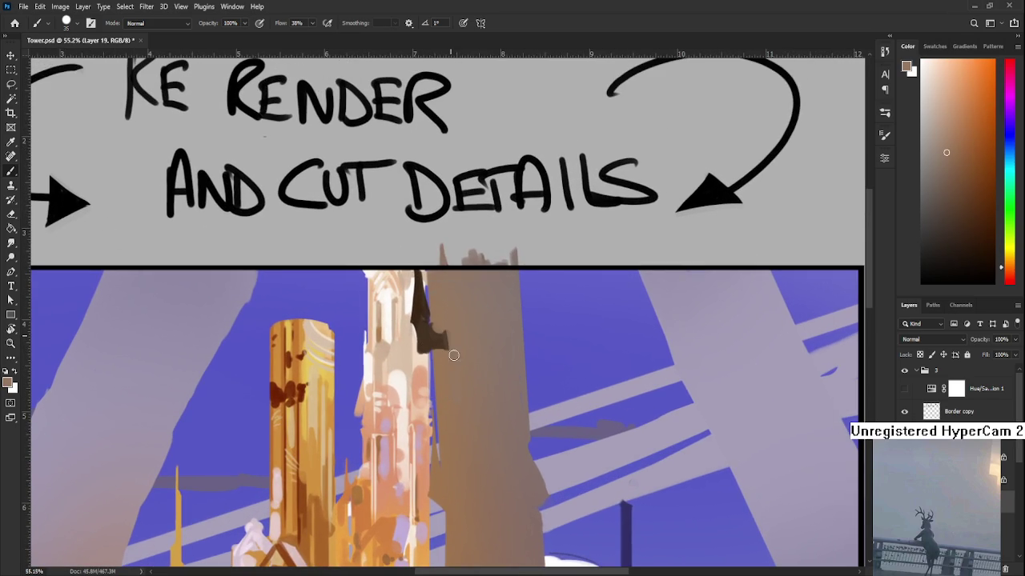
pyautogui.keyDown('alt'); pyautogui.click(452, 341); pyautogui.keyUp('alt')
pyautogui.keyDown('alt'); pyautogui.click(445, 339); pyautogui.keyUp('alt')
pyautogui.moveTo(434, 332); pyautogui.dragTo(429, 304)
pyautogui.keyDown('alt'); pyautogui.click(448, 315); pyautogui.keyUp('alt')
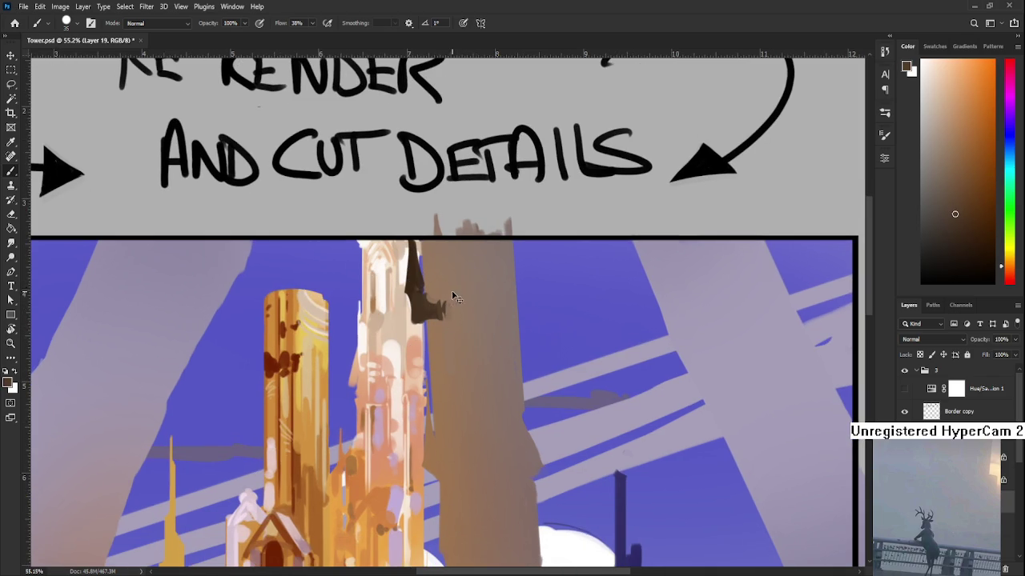
pyautogui.moveTo(453, 298); pyautogui.dragTo(445, 331)
pyautogui.moveTo(447, 285); pyautogui.dragTo(440, 354)
pyautogui.hotkey('ctrl', 'z')
pyautogui.moveTo(446, 298); pyautogui.dragTo(442, 349)
# - Add short dark brown marks lower along the pillar edge
pyautogui.keyDown('alt'); pyautogui.click(452, 323); pyautogui.keyUp('alt')
pyautogui.keyDown('alt'); pyautogui.click(446, 328); pyautogui.keyUp('alt')
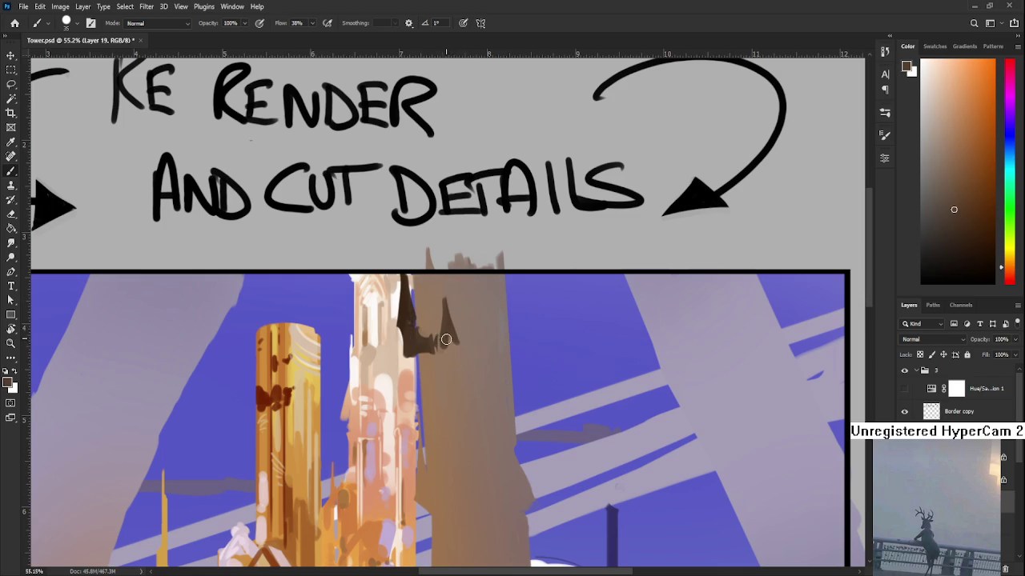
pyautogui.moveTo(446, 336); pyautogui.dragTo(451, 354)
pyautogui.keyDown('alt'); pyautogui.click(448, 338); pyautogui.keyUp('alt')
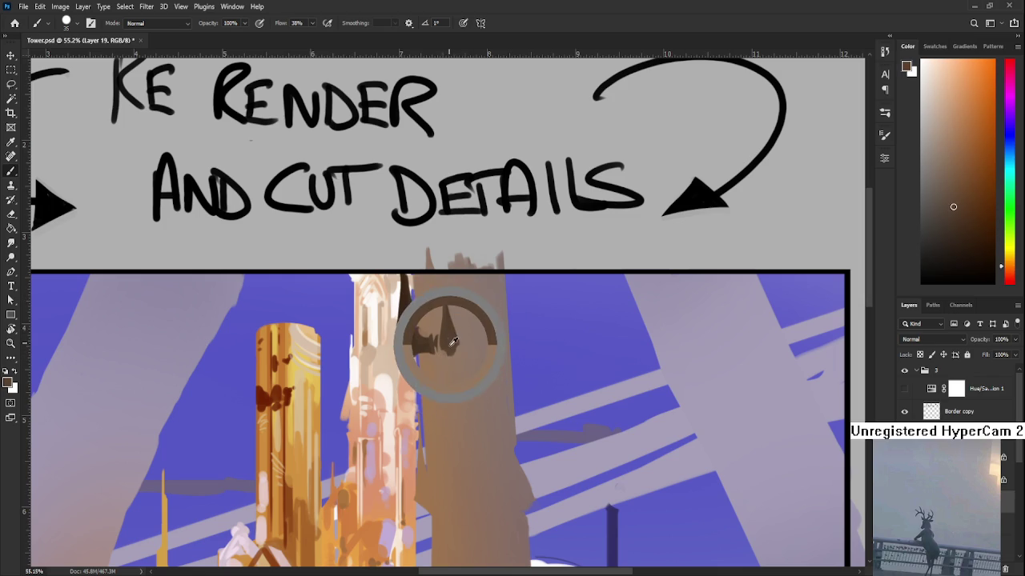
pyautogui.keyDown('alt'); pyautogui.click(452, 335); pyautogui.keyUp('alt')
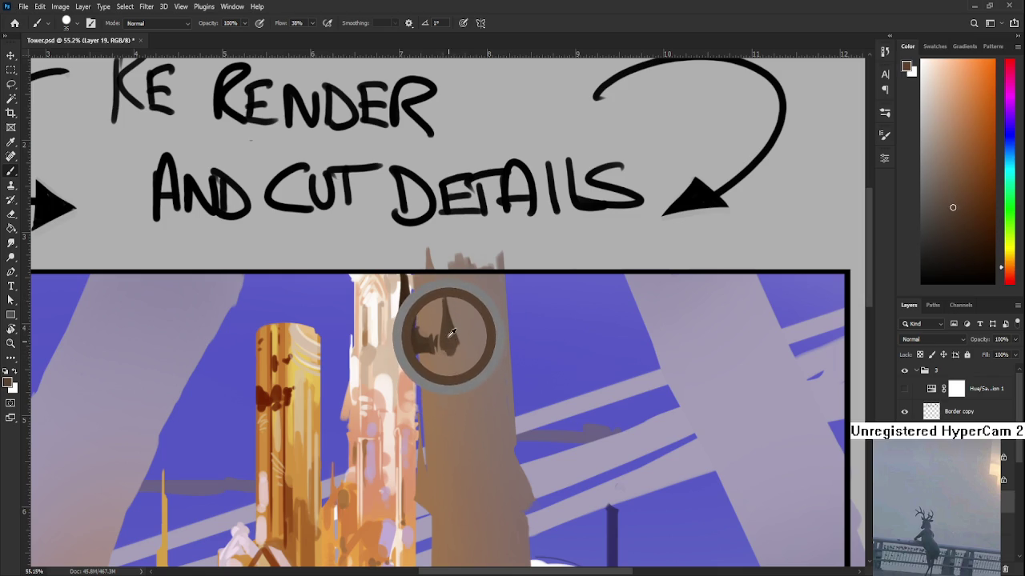
pyautogui.keyDown('alt'); pyautogui.click(450, 332); pyautogui.keyUp('alt')
pyautogui.moveTo(447, 351); pyautogui.dragTo(452, 373)
pyautogui.keyDown('alt'); pyautogui.click(450, 354); pyautogui.keyUp('alt')
# - Extend the dark mark down the pillar and soften it with lighter brown
pyautogui.keyDown('alt'); pyautogui.click(453, 390); pyautogui.keyUp('alt')
pyautogui.keyDown('alt'); pyautogui.click(452, 374); pyautogui.keyUp('alt')
pyautogui.moveTo(452, 381); pyautogui.dragTo(452, 405)
pyautogui.keyDown('alt'); pyautogui.click(449, 374); pyautogui.keyUp('alt')
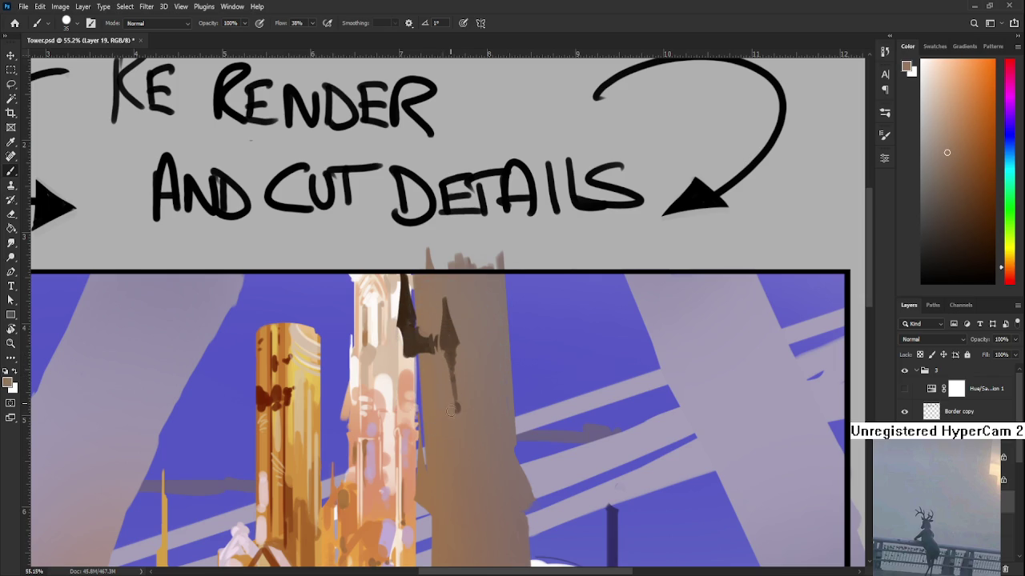
pyautogui.keyDown('alt'); pyautogui.click(457, 389); pyautogui.keyUp('alt')
pyautogui.scroll(2, 460, 373)
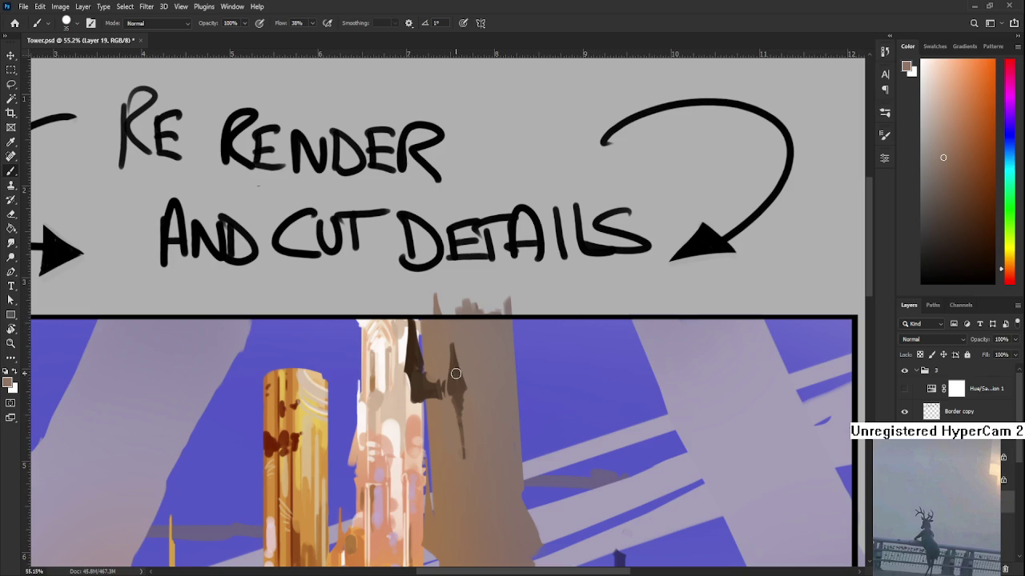
pyautogui.scroll(-1, 456, 368)
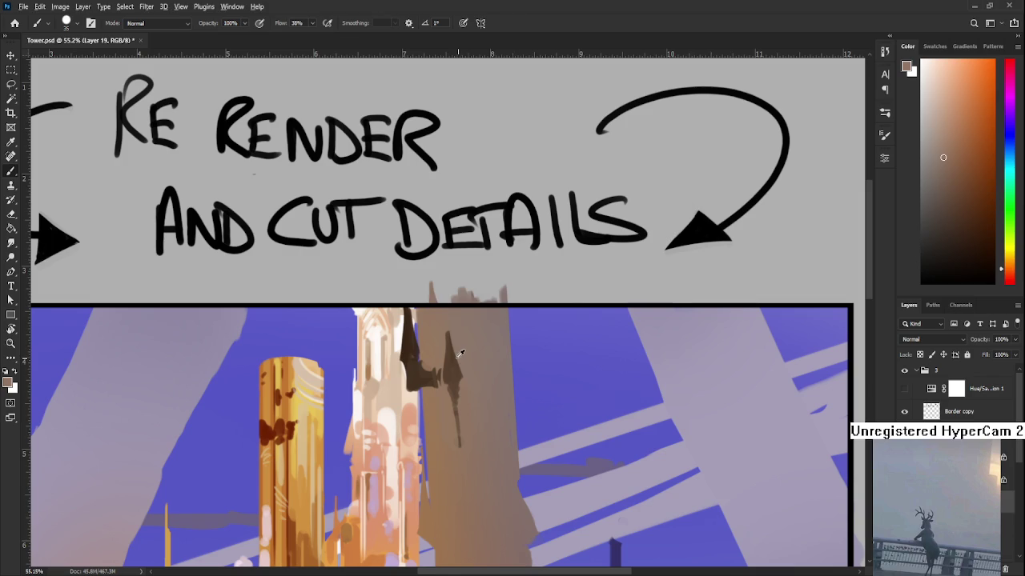
pyautogui.keyDown('alt'); pyautogui.click(453, 323); pyautogui.keyUp('alt')
# - Shrink the brush to 15 and paint a thin dark streak down the pillar
pyautogui.moveTo(461, 371); pyautogui.dragTo(458, 339)
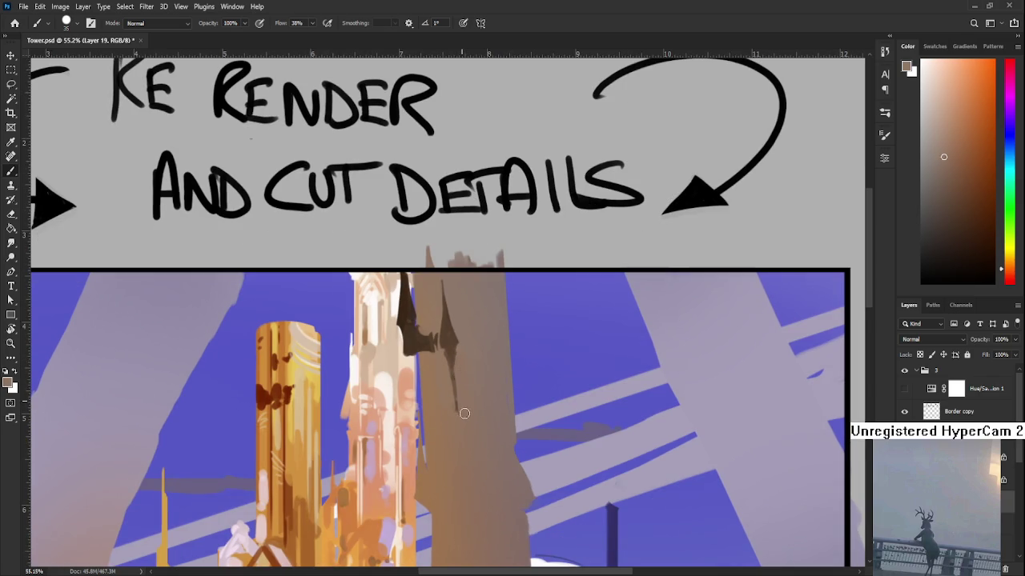
pyautogui.moveTo(459, 380); pyautogui.dragTo(460, 329)
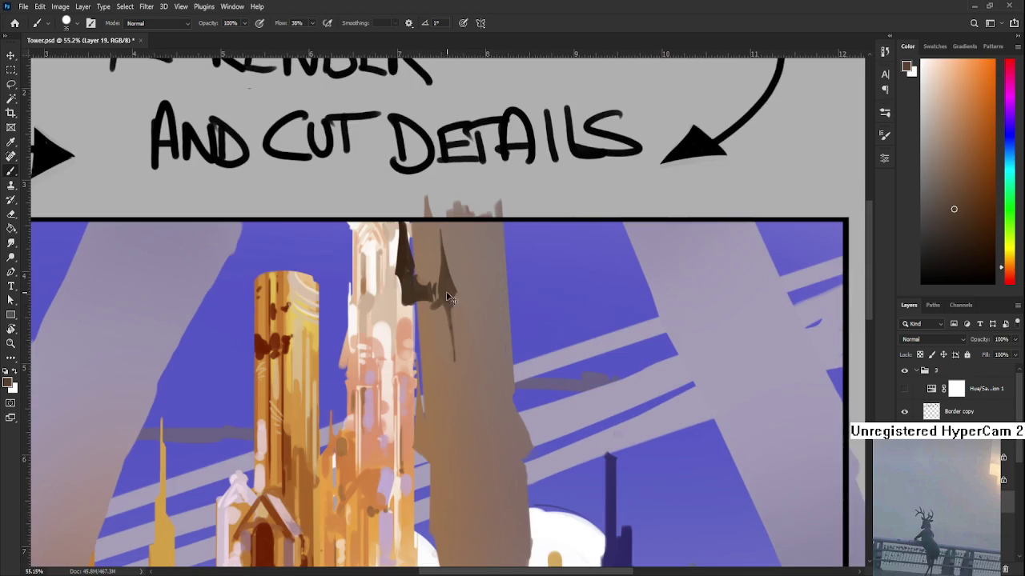
pyautogui.press('[')
pyautogui.moveTo(433, 318); pyautogui.dragTo(438, 351)
pyautogui.keyDown('alt'); pyautogui.click(434, 320); pyautogui.keyUp('alt')
pyautogui.keyDown('alt'); pyautogui.click(429, 316); pyautogui.keyUp('alt')
# - Paint dark brown strokes on the central pillar top, blending with sampled pillar brown
pyautogui.moveTo(478, 407); pyautogui.dragTo(438, 373)
pyautogui.moveTo(423, 415); pyautogui.dragTo(419, 497)
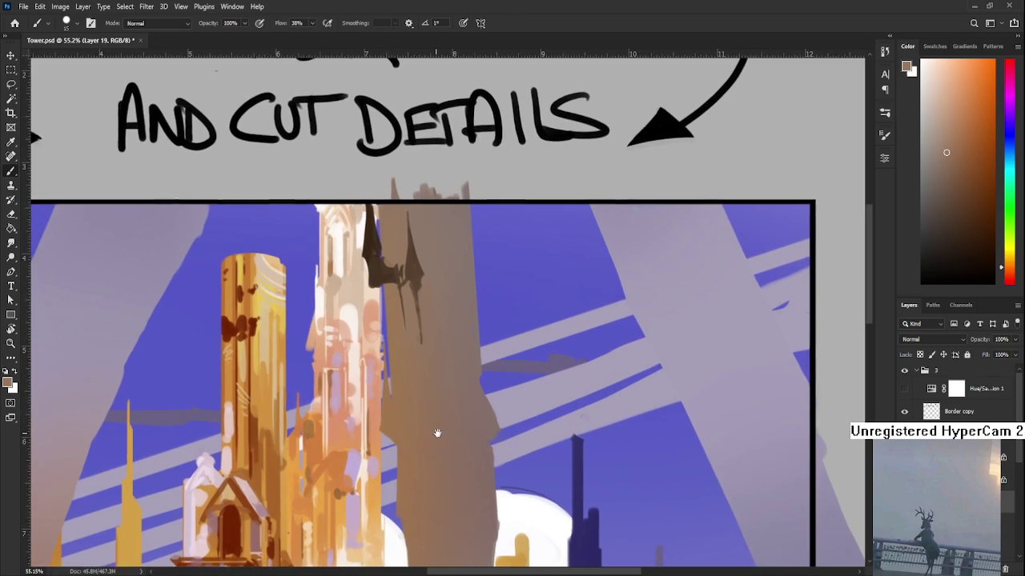
pyautogui.moveTo(407, 354); pyautogui.dragTo(409, 368)
pyautogui.keyDown('alt'); pyautogui.click(413, 372); pyautogui.keyUp('alt')
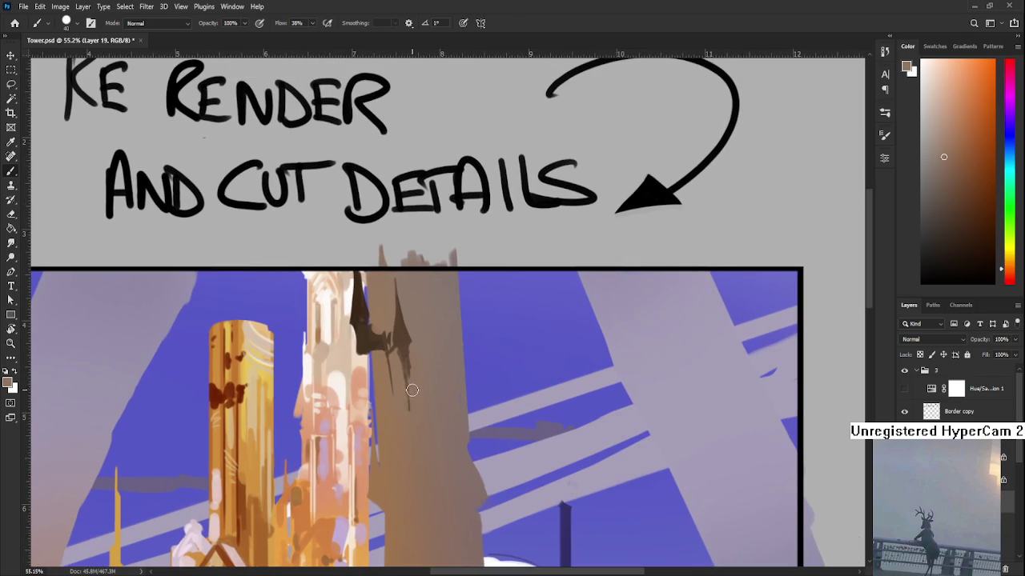
pyautogui.keyDown('alt'); pyautogui.click(399, 349); pyautogui.keyUp('alt')
pyautogui.moveTo(398, 352); pyautogui.dragTo(403, 404)
pyautogui.keyDown('alt'); pyautogui.click(404, 389); pyautogui.keyUp('alt')
pyautogui.keyDown('alt'); pyautogui.click(392, 373); pyautogui.keyUp('alt')
pyautogui.keyDown('alt'); pyautogui.click(398, 408); pyautogui.keyUp('alt')
pyautogui.moveTo(392, 365)
pyautogui.mouseDown()
pyautogui.moveTo(393, 386)
pyautogui.moveTo(404, 386)
pyautogui.mouseUp()
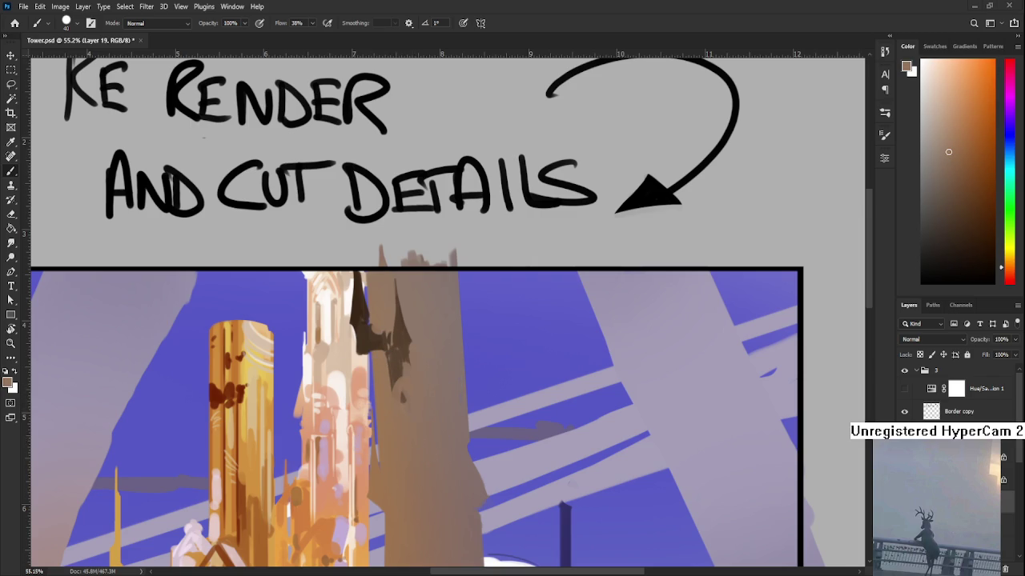
# - Sample darker pillar browns and add small dark cut strokes beside the spire
pyautogui.moveTo(414, 400); pyautogui.dragTo(415, 344)
pyautogui.keyDown('alt'); pyautogui.click(398, 328); pyautogui.keyUp('alt')
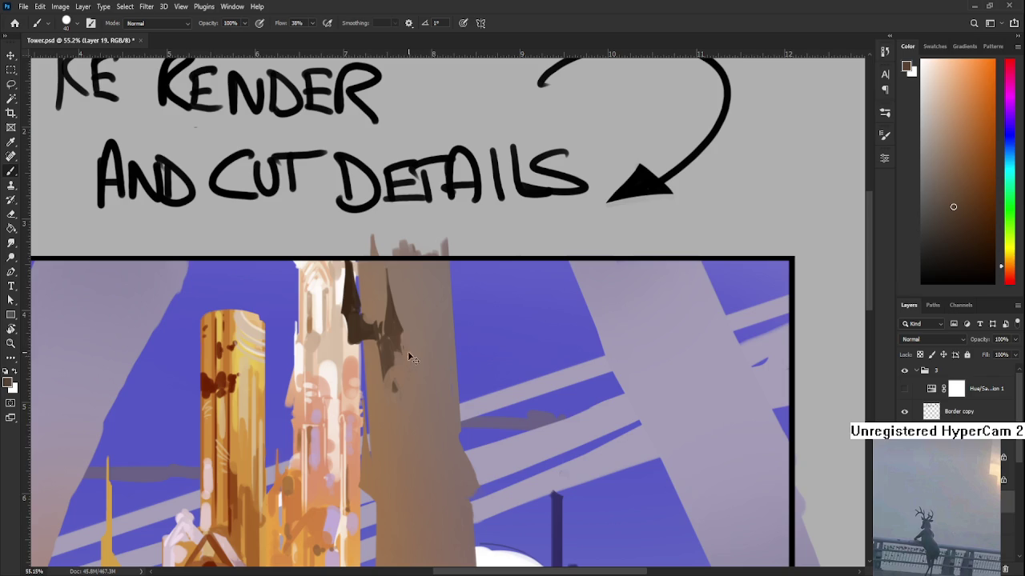
pyautogui.keyDown('alt'); pyautogui.click(425, 372); pyautogui.keyUp('alt')
pyautogui.keyDown('alt'); pyautogui.click(425, 372); pyautogui.keyUp('alt')
pyautogui.keyDown('alt'); pyautogui.click(425, 365); pyautogui.keyUp('alt')
pyautogui.keyDown('alt'); pyautogui.click(409, 343); pyautogui.keyUp('alt')
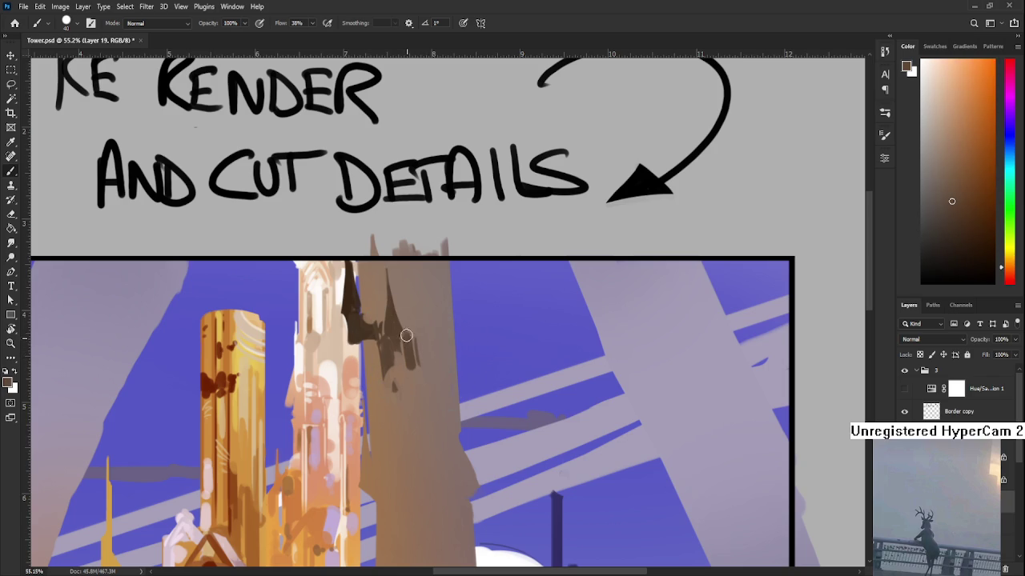
pyautogui.moveTo(384, 341); pyautogui.dragTo(403, 326)
pyautogui.keyDown('alt'); pyautogui.click(400, 331); pyautogui.keyUp('alt')
pyautogui.keyDown('alt'); pyautogui.click(408, 352); pyautogui.keyUp('alt')
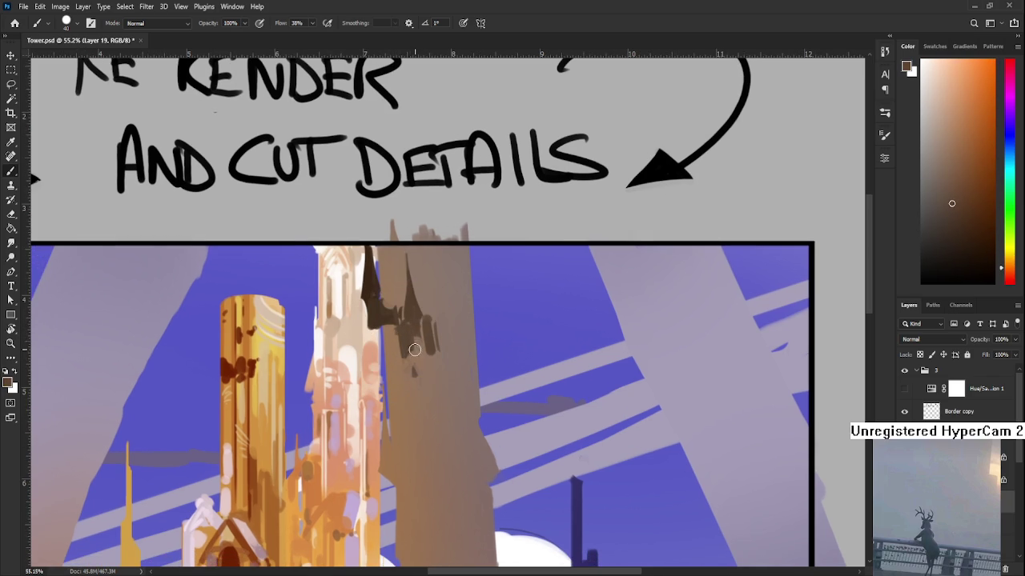
pyautogui.keyDown('alt'); pyautogui.click(412, 359); pyautogui.keyUp('alt')
pyautogui.keyDown('alt'); pyautogui.click(425, 364); pyautogui.keyUp('alt')
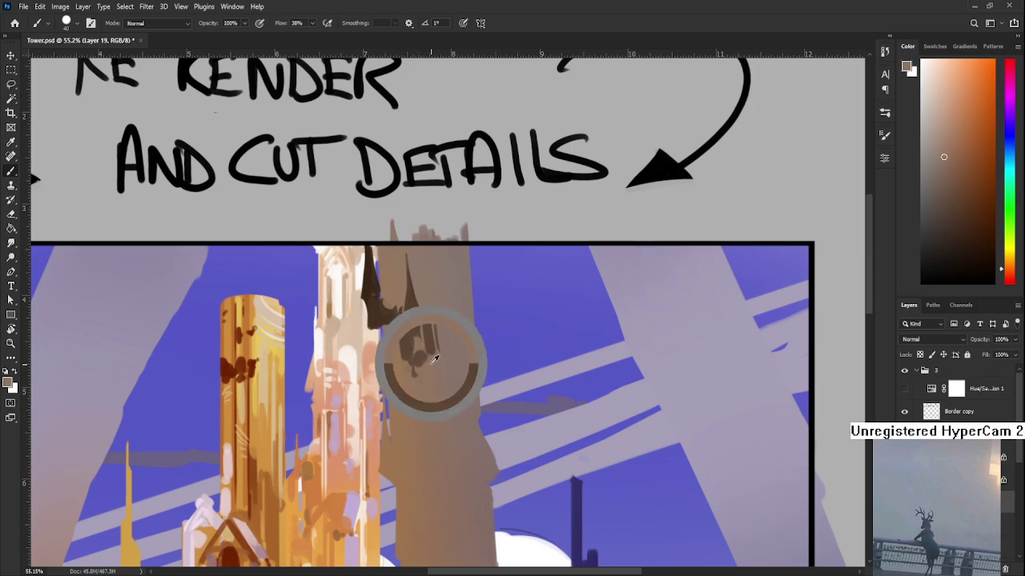
# - Alternate between lighter and darker brown samples while refining the pillar-top shapes
pyautogui.keyDown('alt'); pyautogui.click(440, 355); pyautogui.keyUp('alt')
pyautogui.keyDown('alt'); pyautogui.click(436, 353); pyautogui.keyUp('alt')
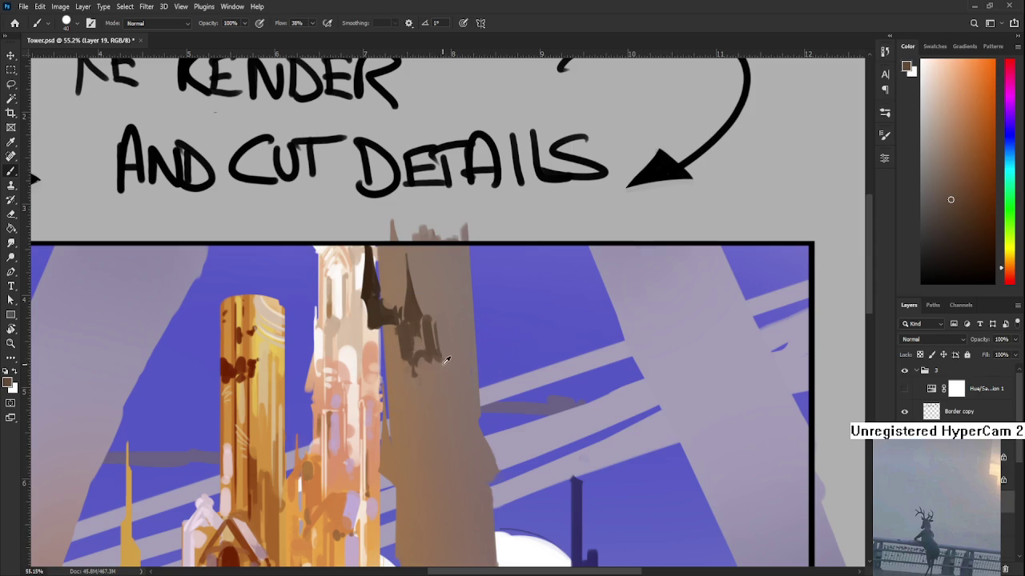
pyautogui.keyDown('alt'); pyautogui.click(441, 356); pyautogui.keyUp('alt')
pyautogui.keyDown('alt'); pyautogui.click(442, 354); pyautogui.keyUp('alt')
pyautogui.keyDown('alt'); pyautogui.click(442, 357); pyautogui.keyUp('alt')
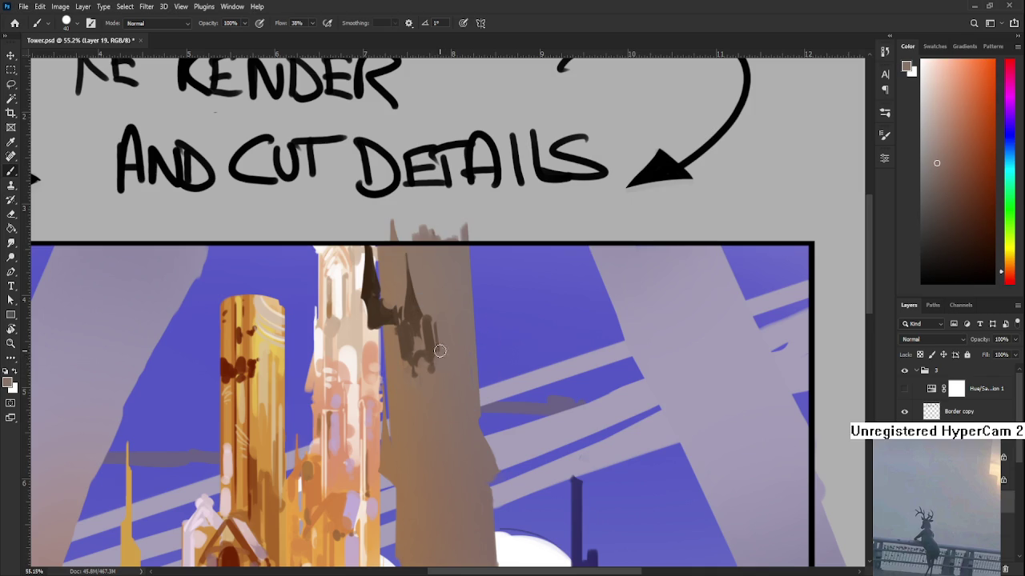
pyautogui.scroll(3, 436, 361)
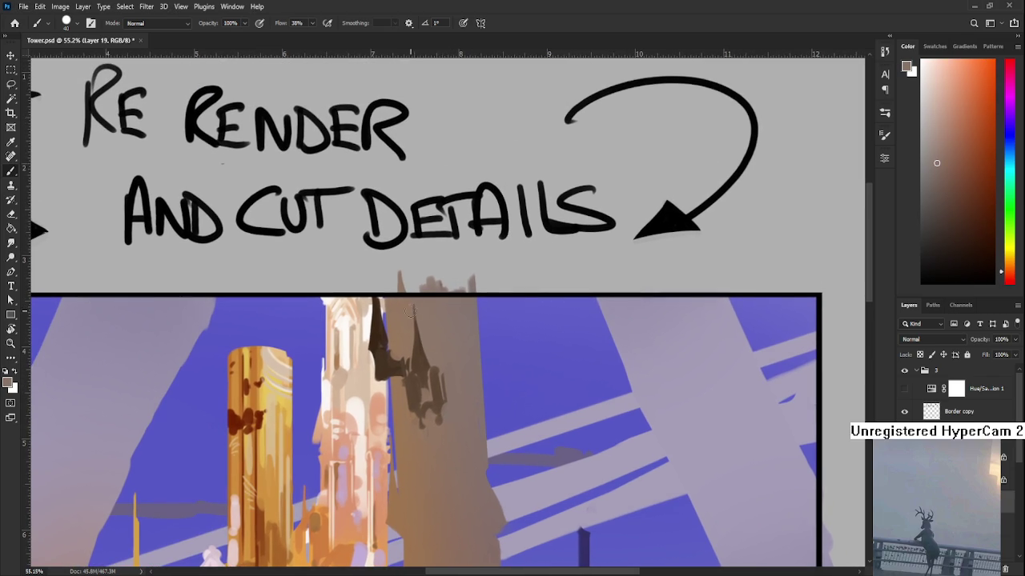
pyautogui.keyDown('alt'); pyautogui.click(414, 300); pyautogui.keyUp('alt')
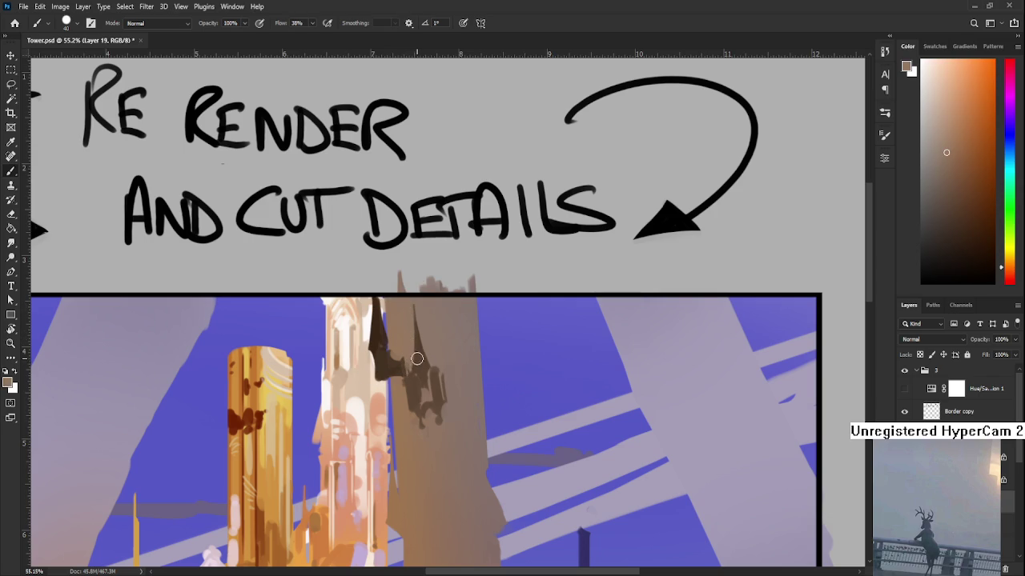
pyautogui.keyDown('alt'); pyautogui.click(418, 362); pyautogui.keyUp('alt')
pyautogui.moveTo(422, 364); pyautogui.dragTo(432, 323)
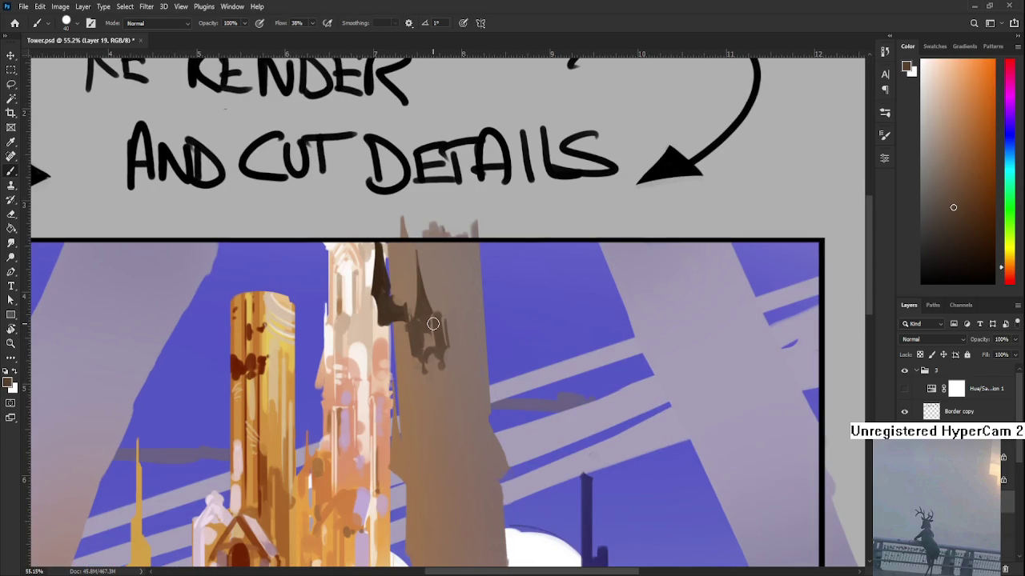
pyautogui.scroll(-3, 433, 324)
# - Paint dark cut details on the pillar top and sample an orange tone from the tower
pyautogui.scroll(1, 432, 324)
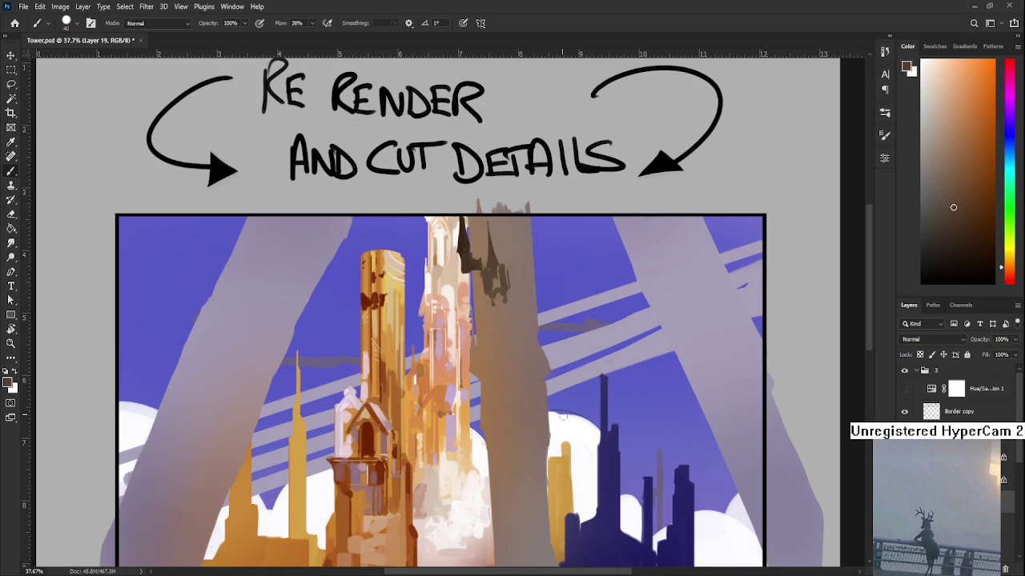
pyautogui.moveTo(508, 323); pyautogui.dragTo(463, 283)
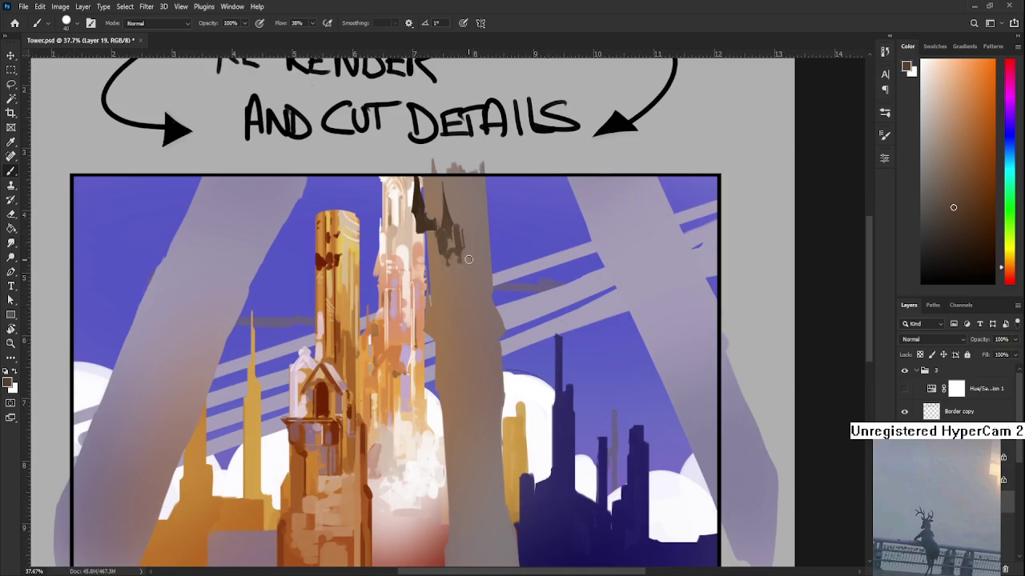
pyautogui.keyDown('alt'); pyautogui.click(450, 252); pyautogui.keyUp('alt')
pyautogui.moveTo(450, 240)
pyautogui.mouseDown()
pyautogui.moveTo(440, 267)
pyautogui.moveTo(448, 253)
pyautogui.moveTo(448, 264)
pyautogui.mouseUp()
pyautogui.keyDown('alt'); pyautogui.click(423, 255); pyautogui.keyUp('alt')
pyautogui.keyDown('alt'); pyautogui.click(438, 253); pyautogui.keyUp('alt')
pyautogui.keyDown('alt'); pyautogui.click(447, 254); pyautogui.keyUp('alt')
pyautogui.moveTo(424, 361); pyautogui.dragTo(425, 396)
# - Paint orange highlights into the cut details, alternating dark brown and tan samples
pyautogui.moveTo(447, 256); pyautogui.dragTo(437, 307)
pyautogui.keyDown('alt'); pyautogui.click(448, 293); pyautogui.keyUp('alt')
pyautogui.keyDown('alt'); pyautogui.click(446, 293); pyautogui.keyUp('alt')
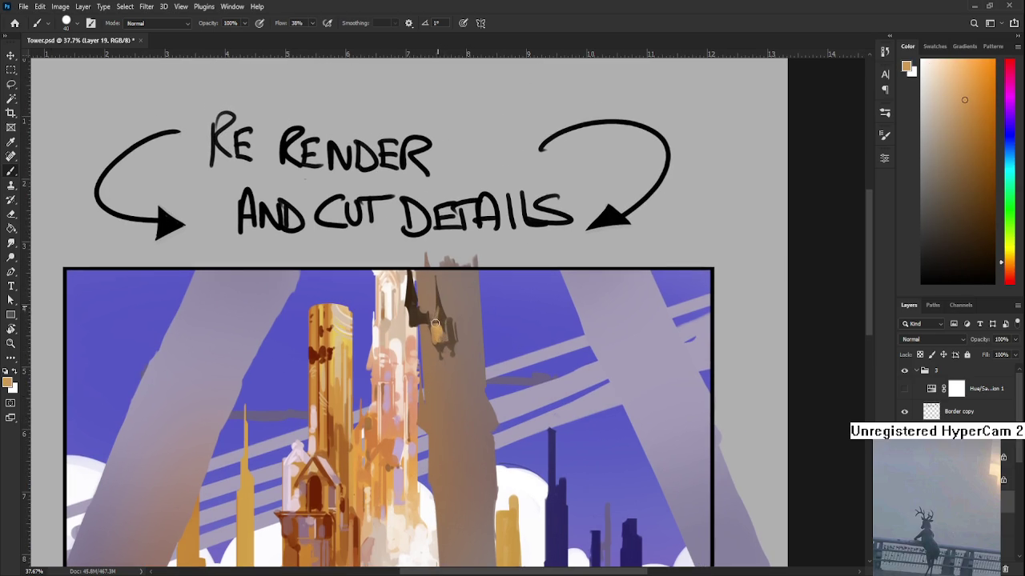
pyautogui.keyDown('alt'); pyautogui.click(437, 310); pyautogui.keyUp('alt')
pyautogui.keyDown('alt'); pyautogui.click(447, 328); pyautogui.keyUp('alt')
pyautogui.keyDown('alt'); pyautogui.click(439, 328); pyautogui.keyUp('alt')
pyautogui.moveTo(439, 329); pyautogui.dragTo(448, 372)
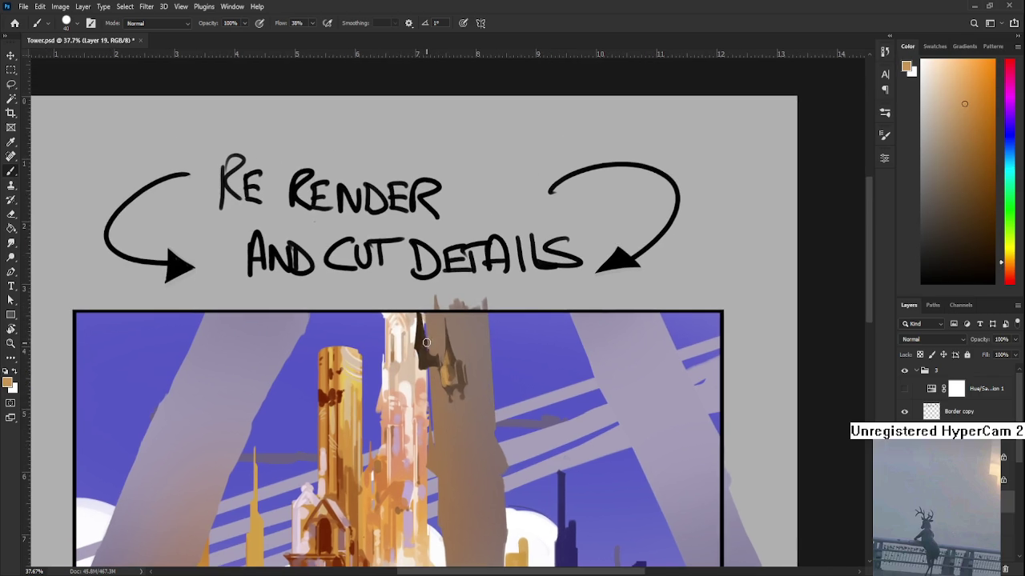
# - Keep alternating dark brown and tan highlights, then shrink the brush for fine detail
pyautogui.keyDown('alt'); pyautogui.click(421, 345); pyautogui.keyUp('alt')
pyautogui.keyDown('alt'); pyautogui.click(418, 331); pyautogui.keyUp('alt')
pyautogui.keyDown('alt'); pyautogui.click(421, 344); pyautogui.keyUp('alt')
pyautogui.keyDown('alt'); pyautogui.click(423, 328); pyautogui.keyUp('alt')
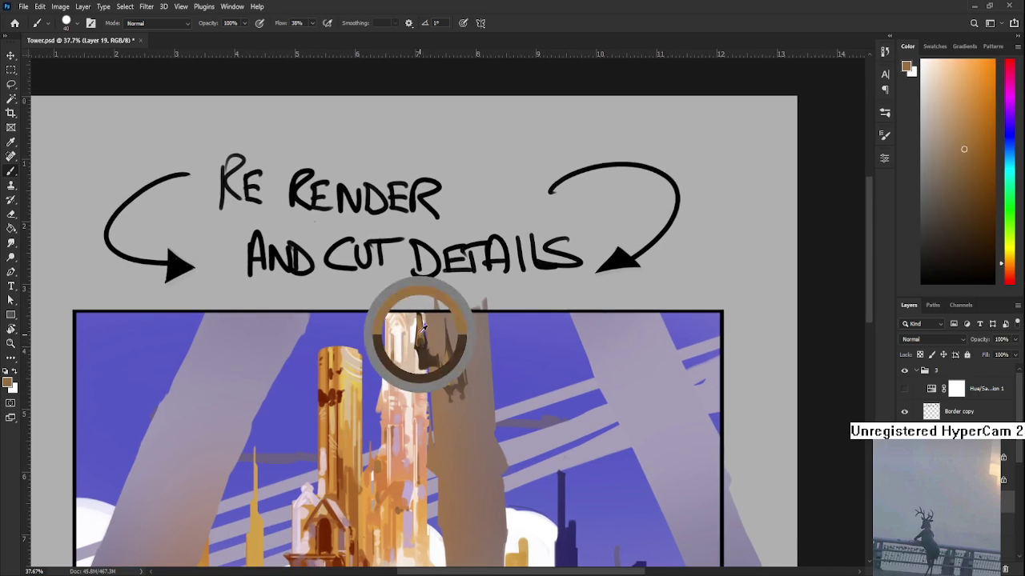
pyautogui.keyDown('alt'); pyautogui.click(425, 364); pyautogui.keyUp('alt')
pyautogui.moveTo(428, 359)
pyautogui.mouseDown()
pyautogui.moveTo(421, 331)
pyautogui.moveTo(456, 272)
pyautogui.moveTo(465, 323)
pyautogui.moveTo(510, 320)
pyautogui.moveTo(422, 355)
pyautogui.mouseUp()
pyautogui.keyDown('alt'); pyautogui.click(434, 305); pyautogui.keyUp('alt')
pyautogui.keyDown('alt'); pyautogui.scroll(-2, 456, 272); pyautogui.keyUp('alt')
pyautogui.keyDown('alt'); pyautogui.scroll(4, 456, 272); pyautogui.keyUp('alt')
pyautogui.keyDown('alt'); pyautogui.click(449, 327); pyautogui.keyUp('alt')
pyautogui.press('[')
pyautogui.press('[')
pyautogui.press('[')
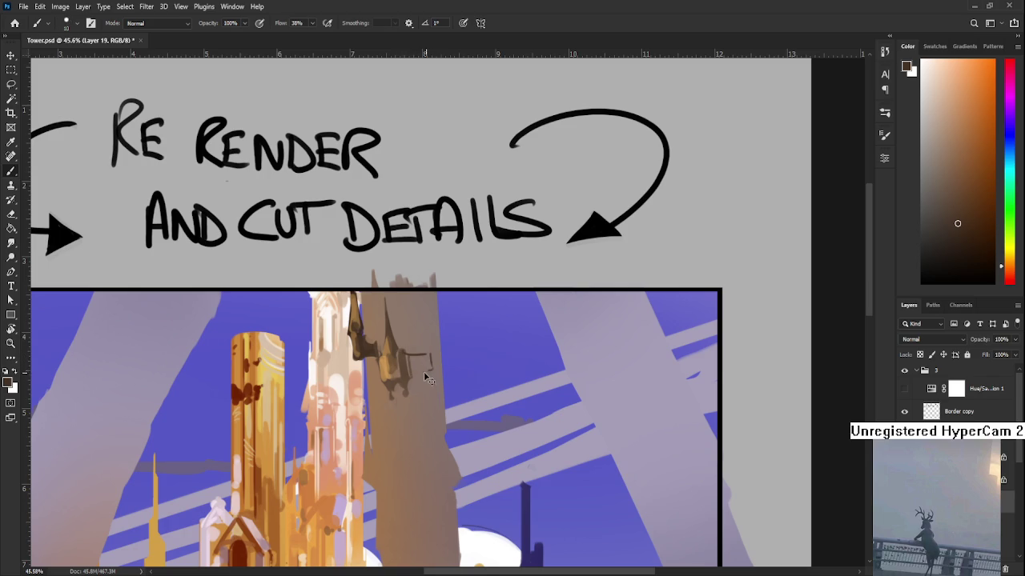
# - Sample mid brown, darker spire brown and lighter tan for the fine line details
pyautogui.moveTo(363, 362)
pyautogui.mouseDown()
pyautogui.moveTo(408, 353)
pyautogui.moveTo(407, 370)
pyautogui.mouseUp()
pyautogui.keyDown('alt'); pyautogui.click(409, 365); pyautogui.keyUp('alt')
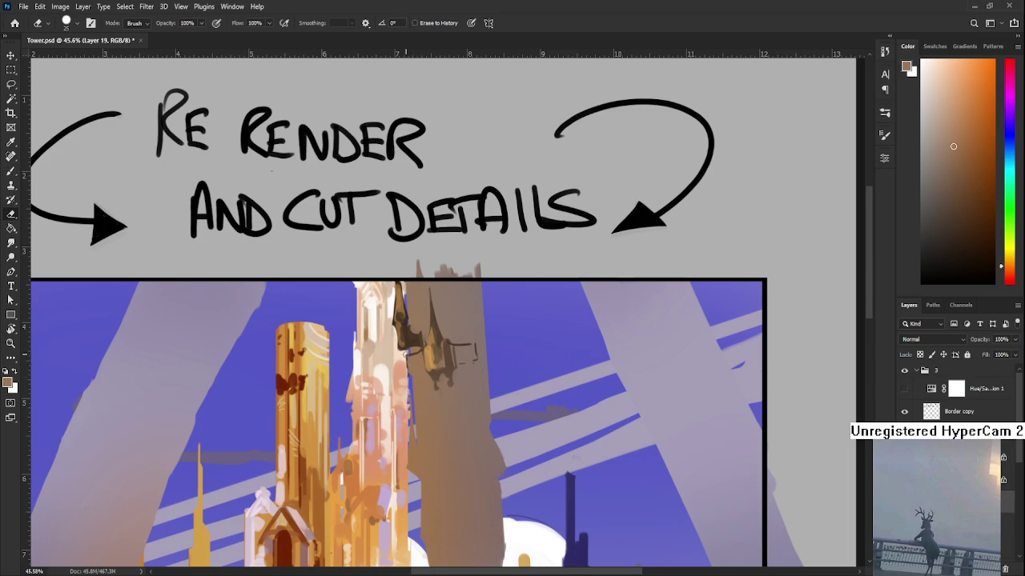
pyautogui.keyDown('alt'); pyautogui.click(403, 327); pyautogui.keyUp('alt')
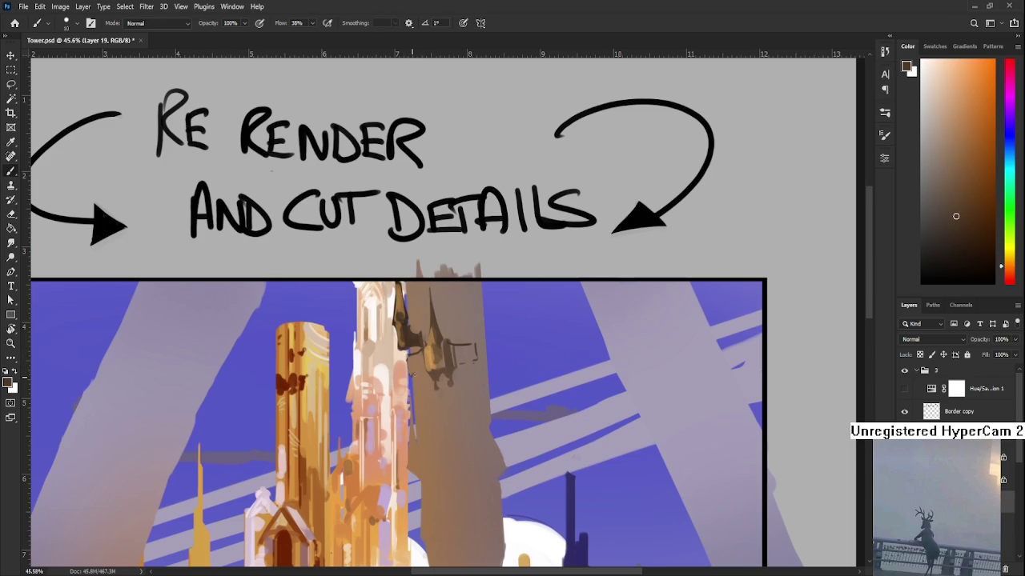
pyautogui.keyDown('alt'); pyautogui.click(422, 364); pyautogui.keyUp('alt')
# - Paint a short dark detail stroke, then sample light orange-tan from the tower
pyautogui.keyDown('alt'); pyautogui.click(440, 342); pyautogui.keyUp('alt')
pyautogui.moveTo(429, 348); pyautogui.dragTo(430, 370)
pyautogui.keyDown('alt'); pyautogui.click(429, 355); pyautogui.keyUp('alt')
pyautogui.keyDown('alt'); pyautogui.click(436, 362); pyautogui.keyUp('alt')
pyautogui.keyDown('alt'); pyautogui.click(434, 355); pyautogui.keyUp('alt')
pyautogui.keyDown('alt'); pyautogui.click(432, 354); pyautogui.keyUp('alt')
pyautogui.keyDown('alt'); pyautogui.click(436, 355); pyautogui.keyUp('alt')
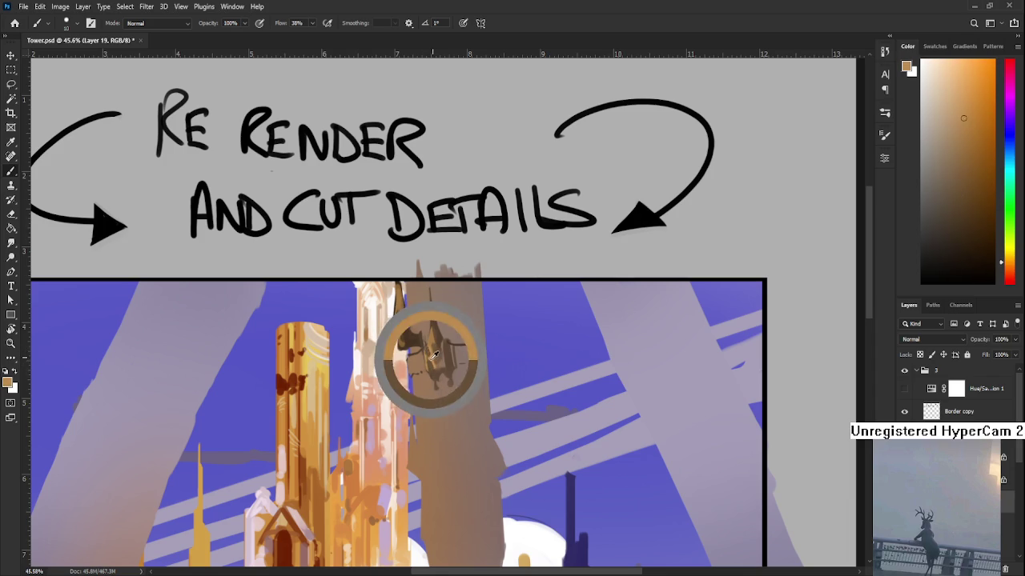
pyautogui.keyDown('alt'); pyautogui.click(433, 353); pyautogui.keyUp('alt')
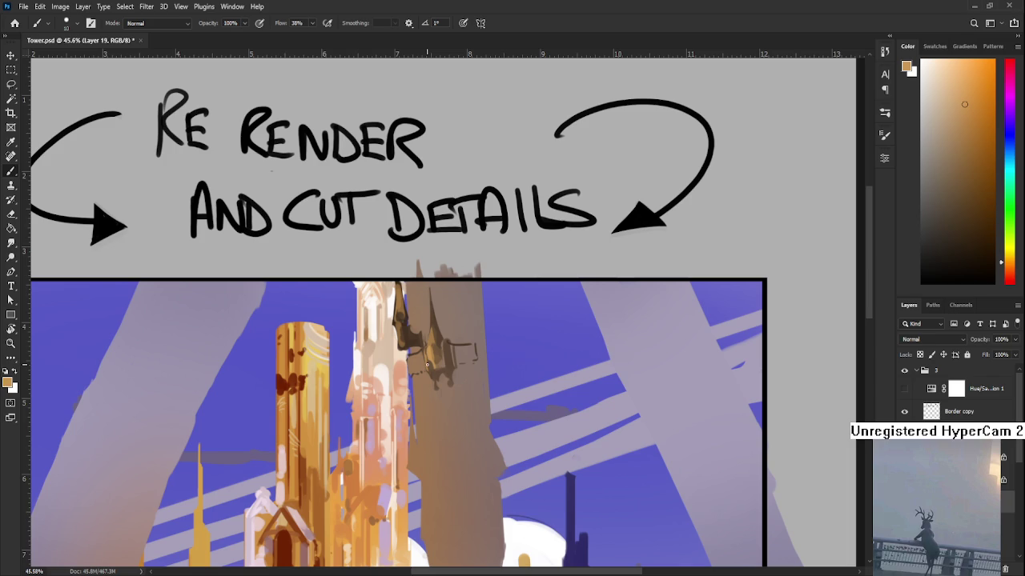
# - Resample dark brown shades and light orange from the tower for refinements
pyautogui.keyDown('alt'); pyautogui.click(417, 335); pyautogui.keyUp('alt')
pyautogui.keyDown('alt'); pyautogui.click(423, 334); pyautogui.keyUp('alt')
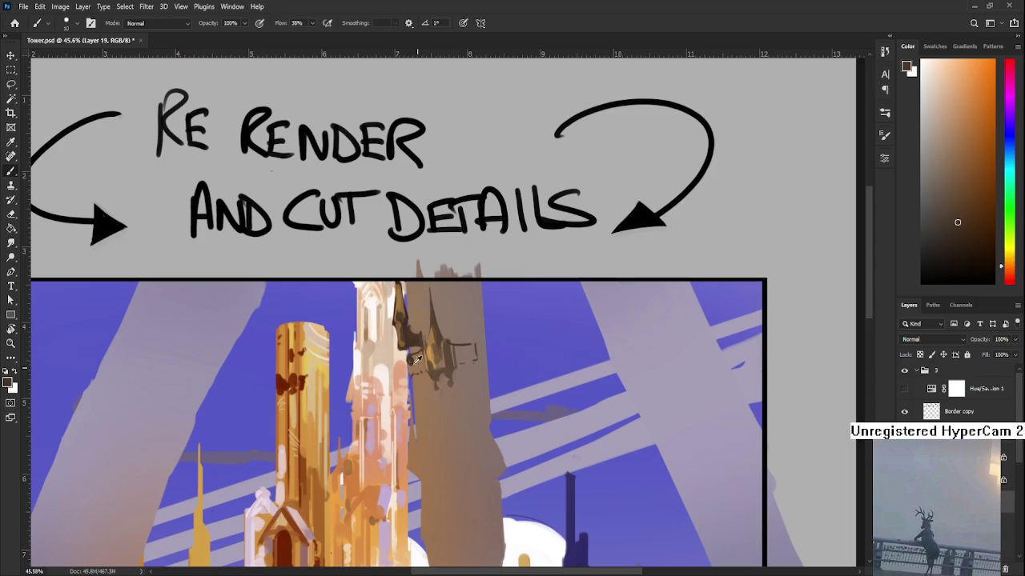
pyautogui.keyDown('alt'); pyautogui.click(408, 349); pyautogui.keyUp('alt')
pyautogui.keyDown('alt'); pyautogui.click(417, 362); pyautogui.keyUp('alt')
pyautogui.keyDown('alt'); pyautogui.click(420, 370); pyautogui.keyUp('alt')
pyautogui.keyDown('alt'); pyautogui.click(415, 355); pyautogui.keyUp('alt')
pyautogui.keyDown('alt'); pyautogui.click(412, 365); pyautogui.keyUp('alt')
pyautogui.keyDown('alt'); pyautogui.click(415, 350); pyautogui.keyUp('alt')
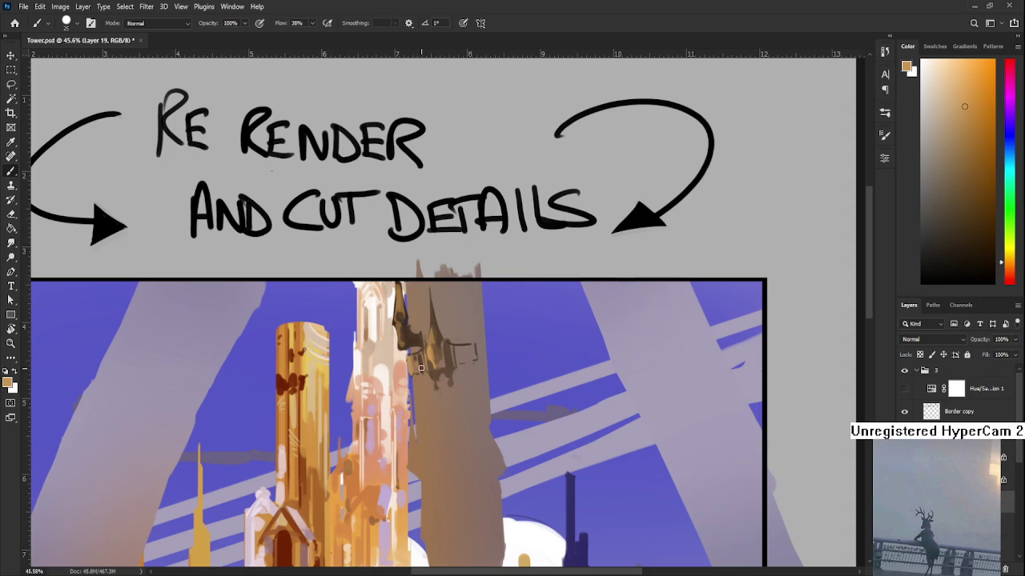
# - Brush light strokes across the pillar details, extending the dark mass downward
pyautogui.moveTo(419, 359)
pyautogui.mouseDown()
pyautogui.moveTo(409, 343)
pyautogui.moveTo(409, 358)
pyautogui.mouseUp()
pyautogui.keyDown('alt'); pyautogui.click(428, 320); pyautogui.keyUp('alt')
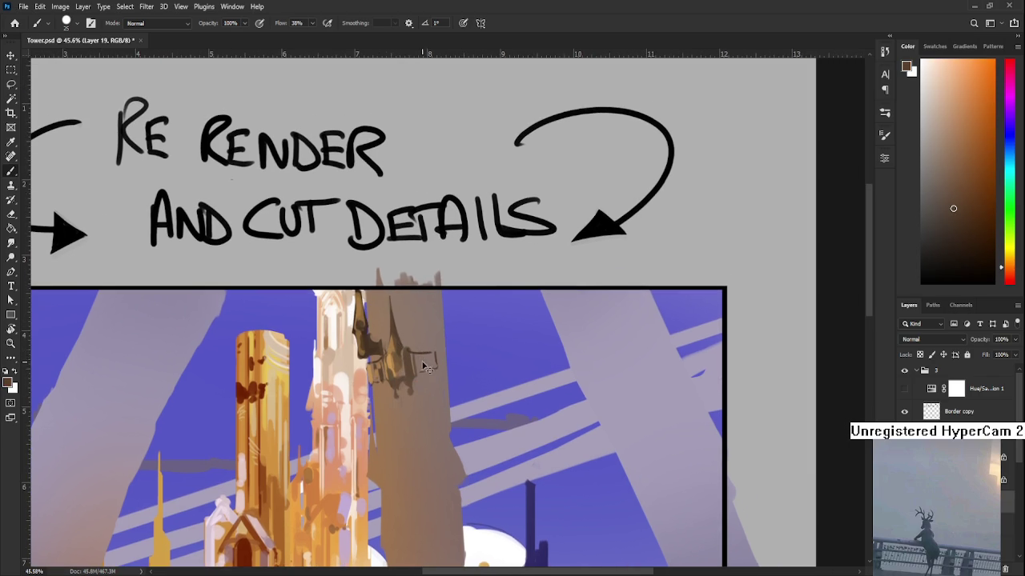
pyautogui.keyDown('alt'); pyautogui.click(420, 362); pyautogui.keyUp('alt')
pyautogui.keyDown('alt'); pyautogui.click(412, 354); pyautogui.keyUp('alt')
pyautogui.moveTo(384, 360); pyautogui.dragTo(433, 367)
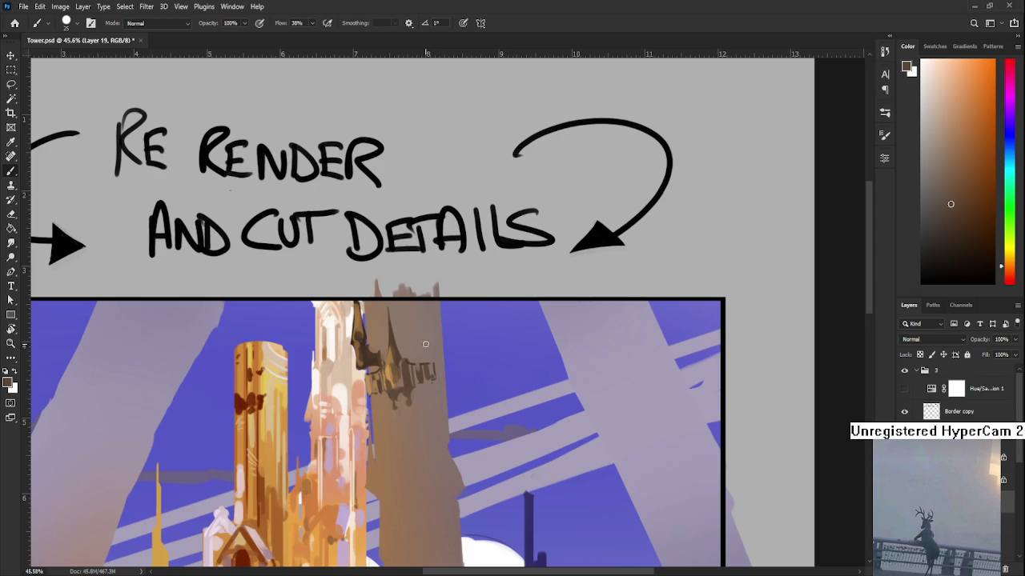
pyautogui.moveTo(430, 364)
pyautogui.mouseDown()
pyautogui.moveTo(460, 332)
pyautogui.moveTo(449, 296)
pyautogui.moveTo(434, 313)
pyautogui.moveTo(437, 339)
pyautogui.mouseUp()
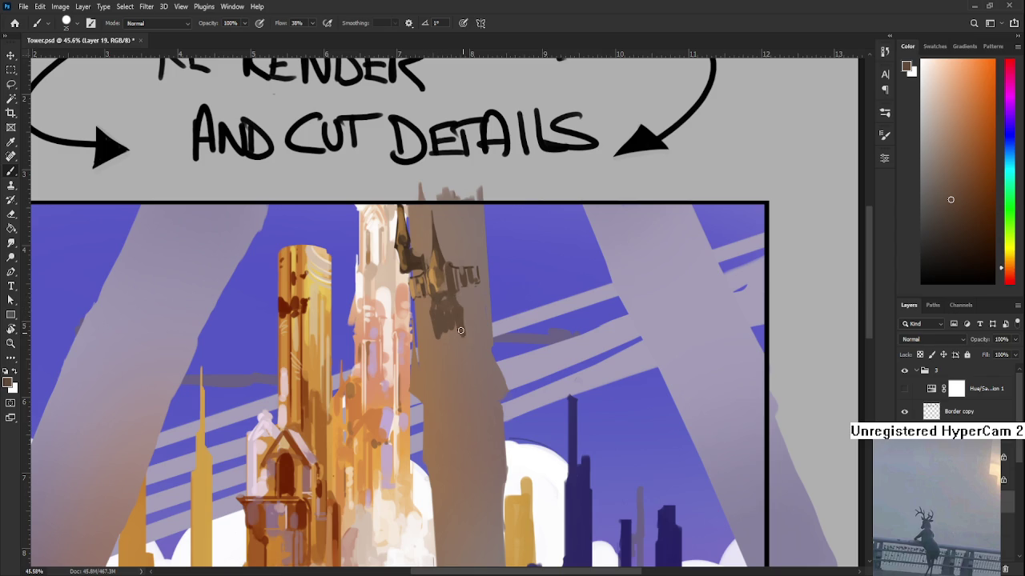
# - Sample a range of lighter browns from the central pillar
pyautogui.keyDown('alt'); pyautogui.click(448, 344); pyautogui.keyUp('alt')
pyautogui.keyDown('alt'); pyautogui.click(444, 334); pyautogui.keyUp('alt')
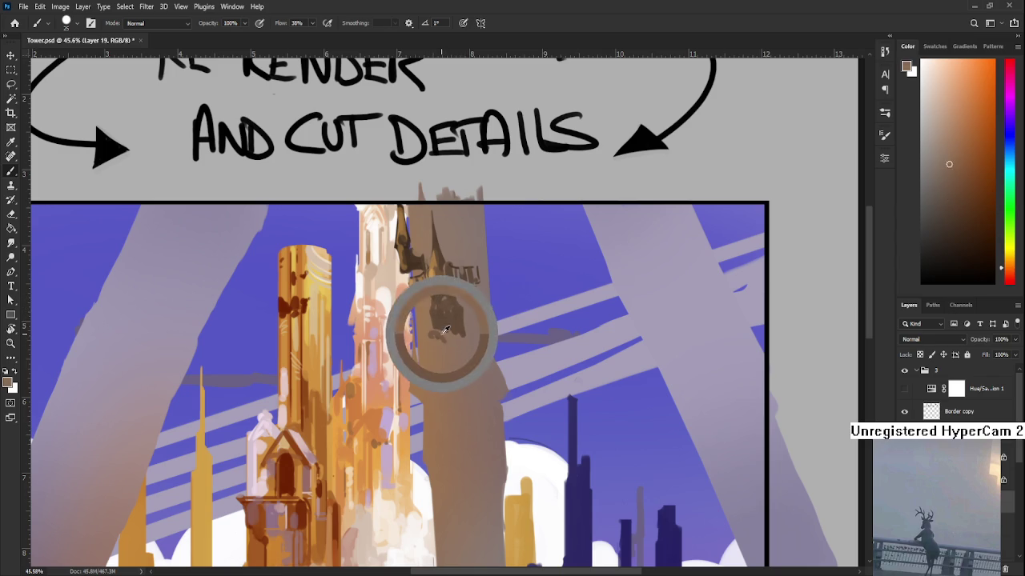
pyautogui.keyDown('alt'); pyautogui.click(450, 331); pyautogui.keyUp('alt')
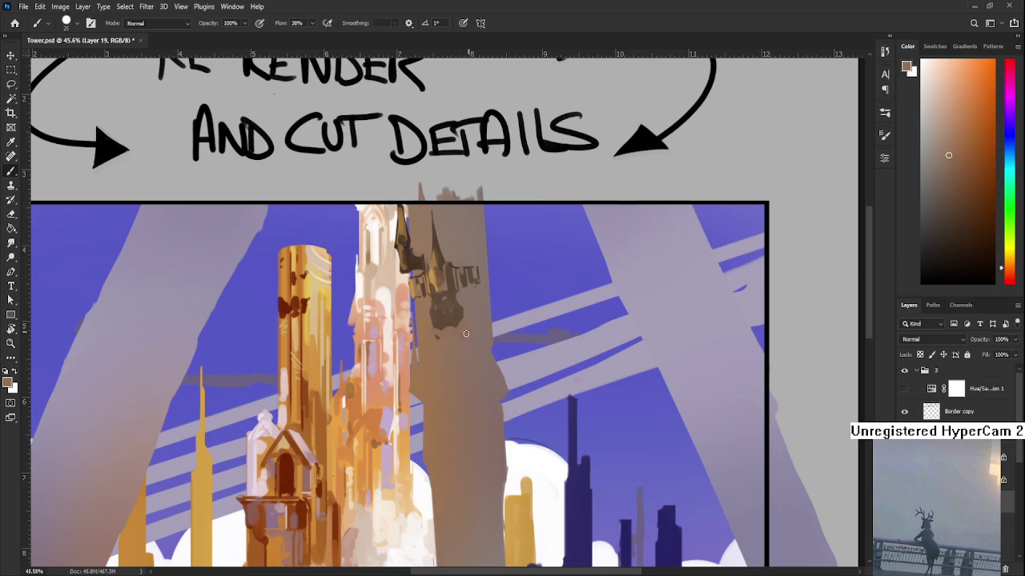
pyautogui.scroll(1, 462, 362)
pyautogui.keyDown('alt'); pyautogui.click(460, 362); pyautogui.keyUp('alt')
pyautogui.keyDown('alt'); pyautogui.click(449, 365); pyautogui.keyUp('alt')
pyautogui.keyDown('alt'); pyautogui.click(457, 361); pyautogui.keyUp('alt')
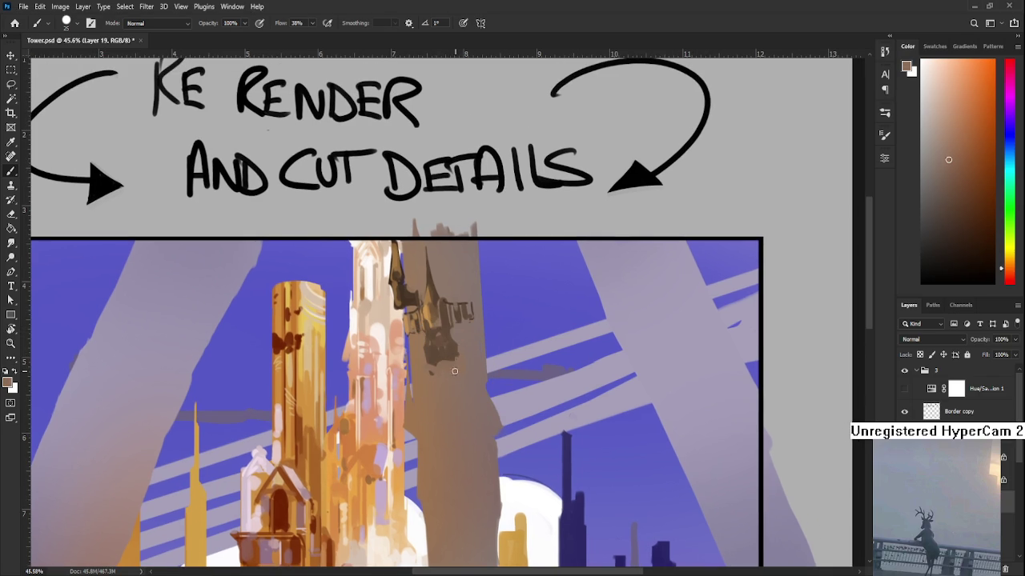
# - Pick a darker brown and deepen the lower cut details on the pillar
pyautogui.keyDown('alt'); pyautogui.click(454, 346); pyautogui.keyUp('alt')
pyautogui.keyDown('alt'); pyautogui.click(435, 374); pyautogui.keyUp('alt')
pyautogui.keyDown('alt'); pyautogui.click(443, 358); pyautogui.keyUp('alt')
pyautogui.keyDown('alt'); pyautogui.click(458, 358); pyautogui.keyUp('alt')
pyautogui.keyDown('alt'); pyautogui.click(459, 356); pyautogui.keyUp('alt')
pyautogui.keyDown('alt'); pyautogui.click(452, 345); pyautogui.keyUp('alt')
pyautogui.moveTo(457, 358); pyautogui.dragTo(456, 356)
# - Resample dark and light tan browns from the pillar for further blending
pyautogui.keyDown('alt'); pyautogui.click(438, 347); pyautogui.keyUp('alt')
pyautogui.moveTo(438, 347); pyautogui.dragTo(431, 312)
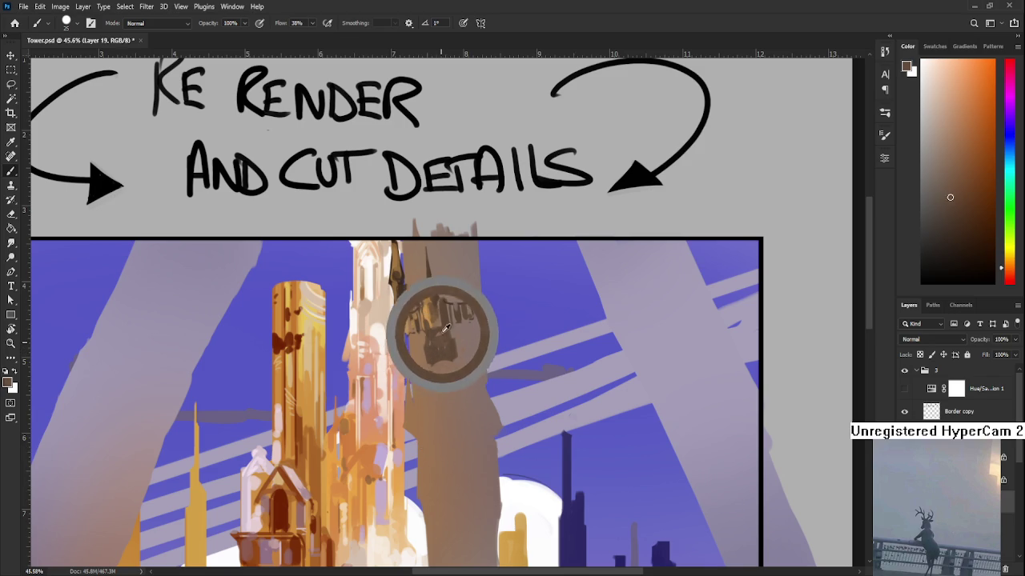
pyautogui.hscroll(1, 427, 348)
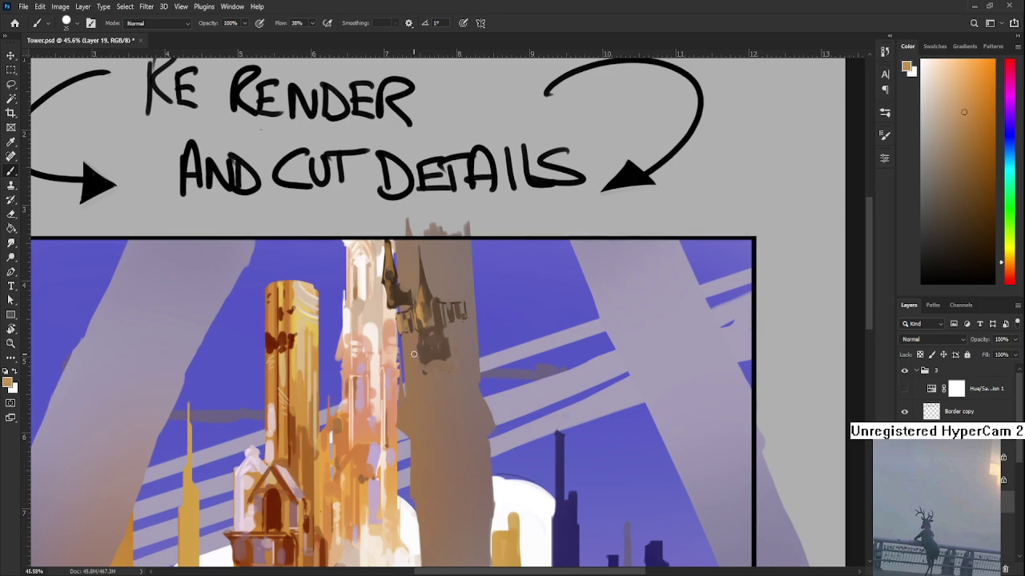
pyautogui.keyDown('alt'); pyautogui.click(428, 350); pyautogui.keyUp('alt')
pyautogui.keyDown('alt'); pyautogui.click(422, 354); pyautogui.keyUp('alt')
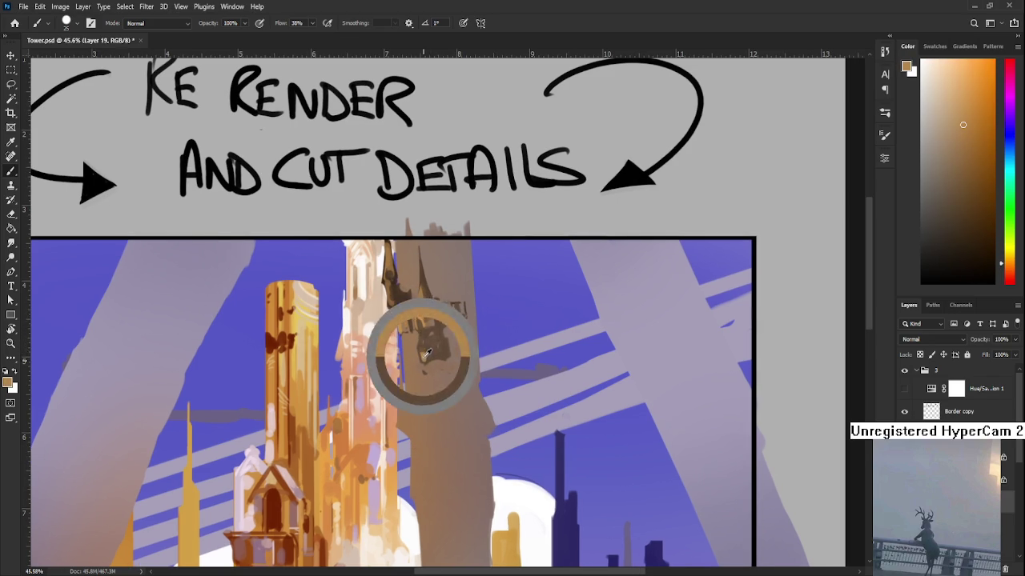
pyautogui.keyDown('alt'); pyautogui.click(430, 343); pyautogui.keyUp('alt')
pyautogui.keyDown('alt'); pyautogui.click(425, 358); pyautogui.keyUp('alt')
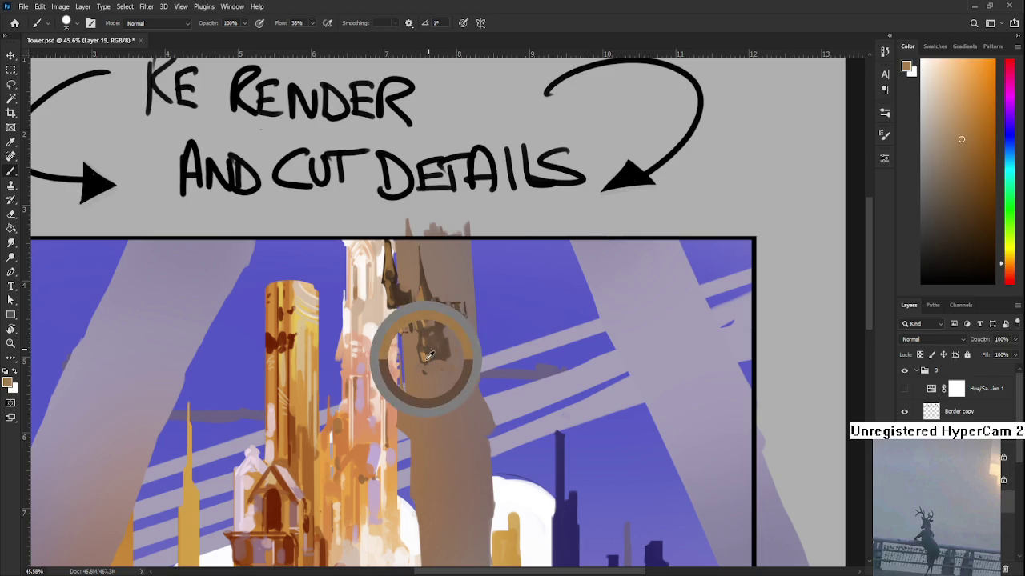
pyautogui.keyDown('alt'); pyautogui.click(424, 338); pyautogui.keyUp('alt')
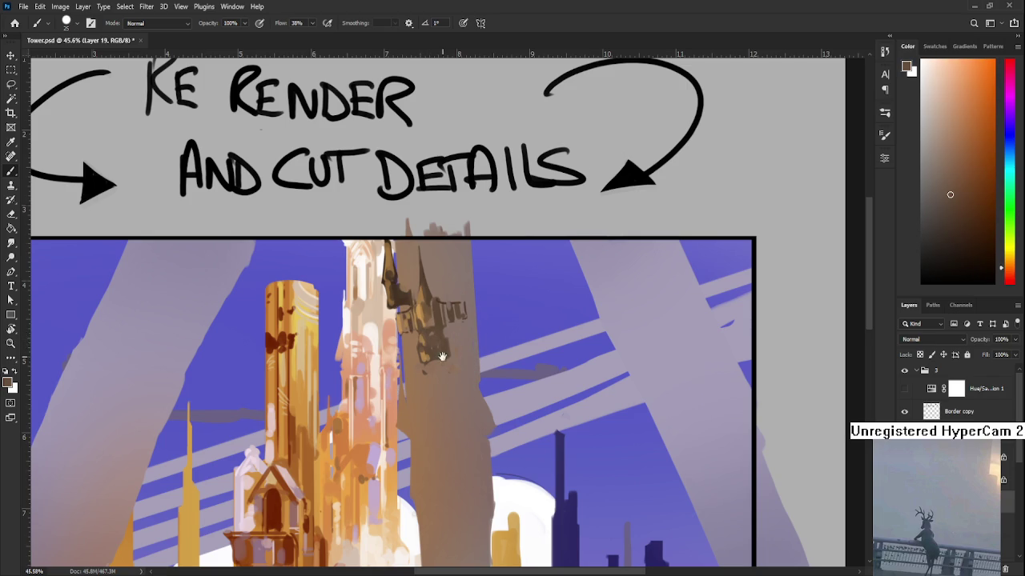
# - Zoom out and centre the whole illustration to check the result
pyautogui.moveTo(442, 362); pyautogui.dragTo(454, 324)
pyautogui.scroll(-5, 454, 324)
pyautogui.scroll(4, 329, 171)
pyautogui.moveTo(490, 207); pyautogui.dragTo(510, 250)
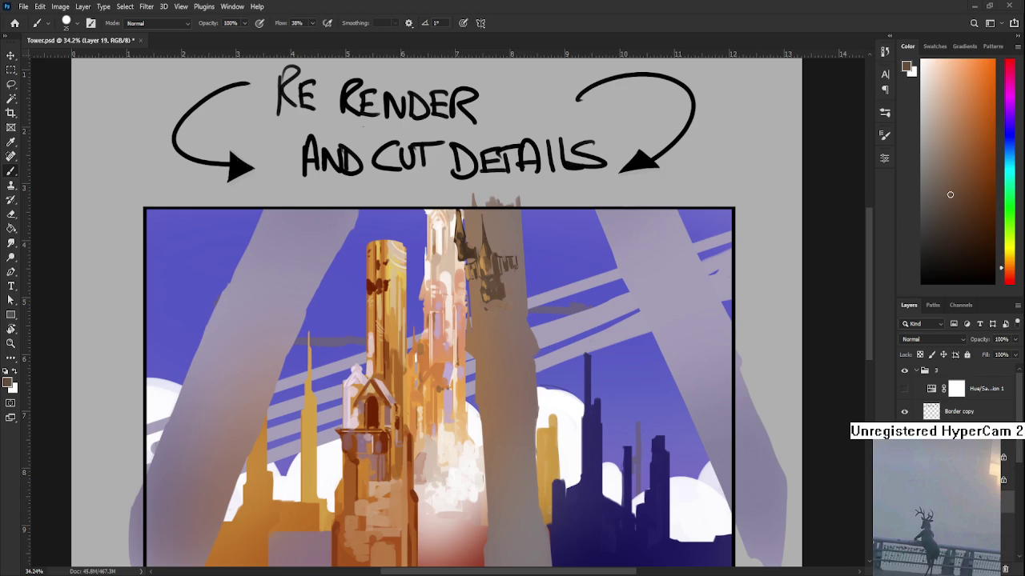
pyautogui.scroll(-1, 363, 125)
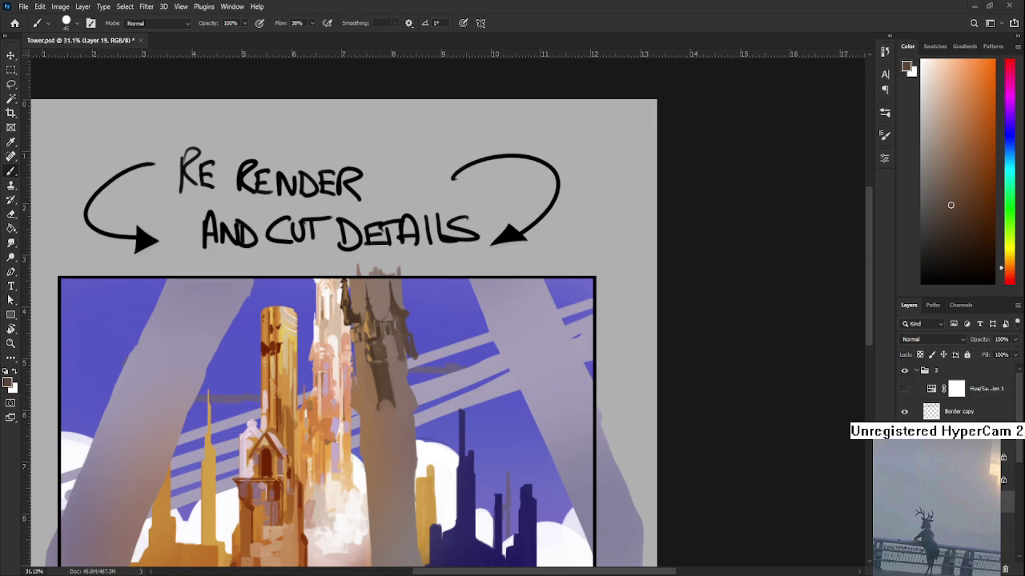
# - Sample colours from the tower and shrink the brush for fine detail
pyautogui.scroll(2, 388, 337)
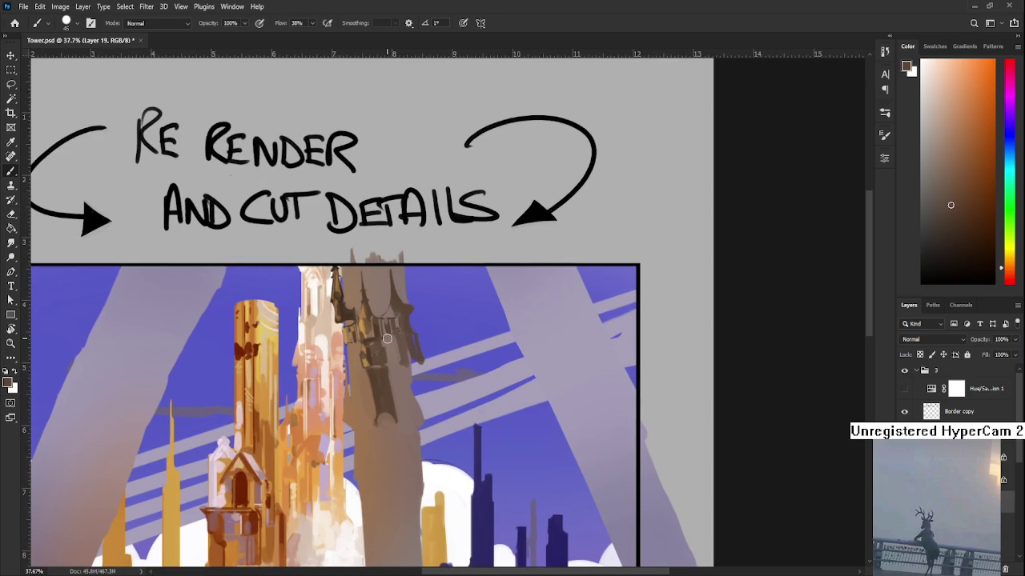
pyautogui.keyDown('alt'); pyautogui.click(378, 321); pyautogui.keyUp('alt')
pyautogui.moveTo(378, 321); pyautogui.dragTo(345, 316)
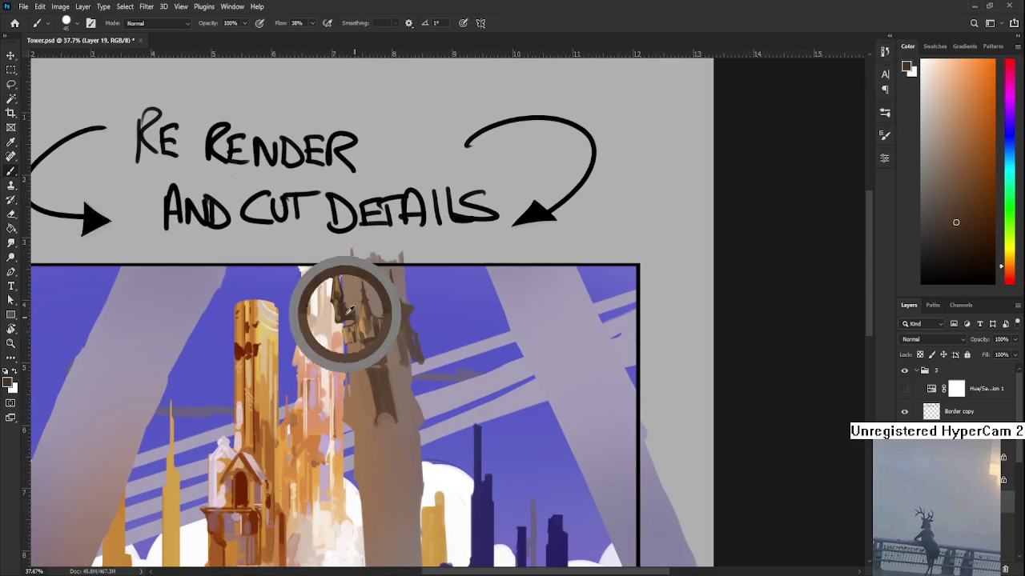
pyautogui.press('[')
pyautogui.press('[')
pyautogui.press('[')
pyautogui.moveTo(379, 339)
pyautogui.mouseDown()
pyautogui.moveTo(356, 381)
pyautogui.moveTo(320, 332)
pyautogui.mouseUp()
pyautogui.keyDown('alt'); pyautogui.click(358, 368); pyautogui.keyUp('alt')
pyautogui.moveTo(389, 365); pyautogui.dragTo(367, 360)
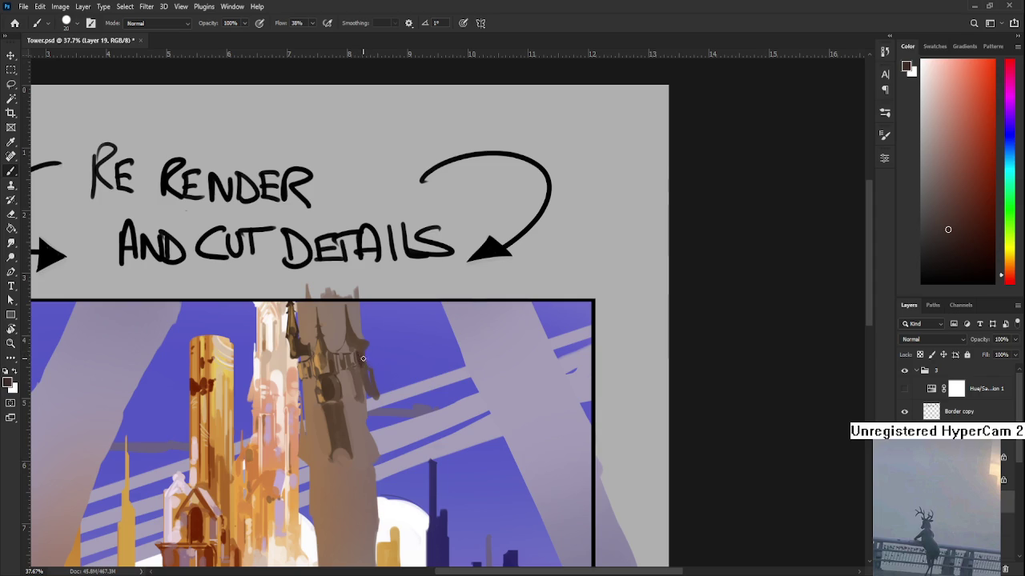
# - Resize the brush to about 25 and sample the tower's grey-brown and the blue-violet sky
pyautogui.scroll(-1, 362, 352)
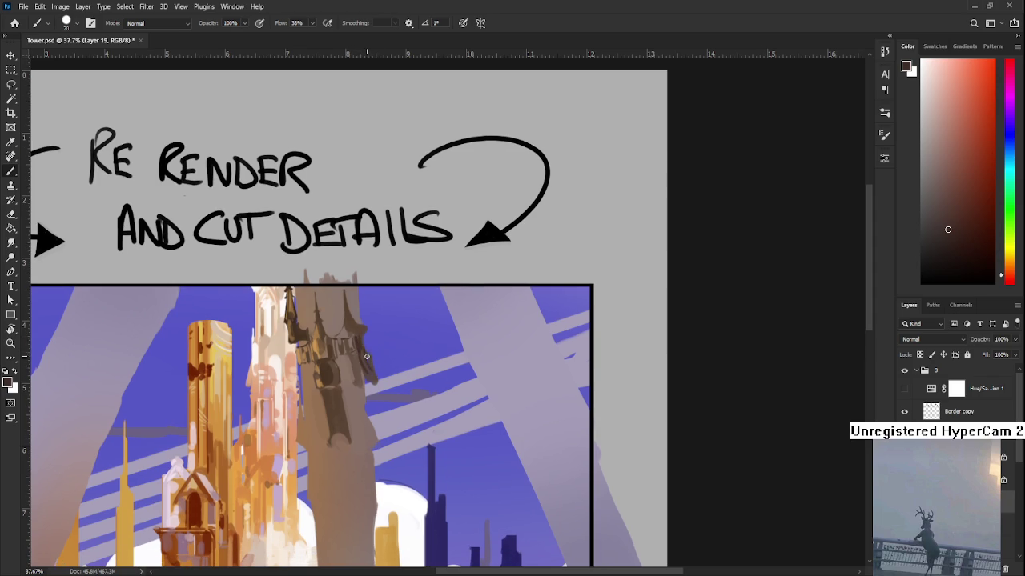
pyautogui.moveTo(387, 382); pyautogui.dragTo(399, 387)
pyautogui.keyDown('alt'); pyautogui.click(400, 349); pyautogui.keyUp('alt')
pyautogui.press('[')
pyautogui.press('[')
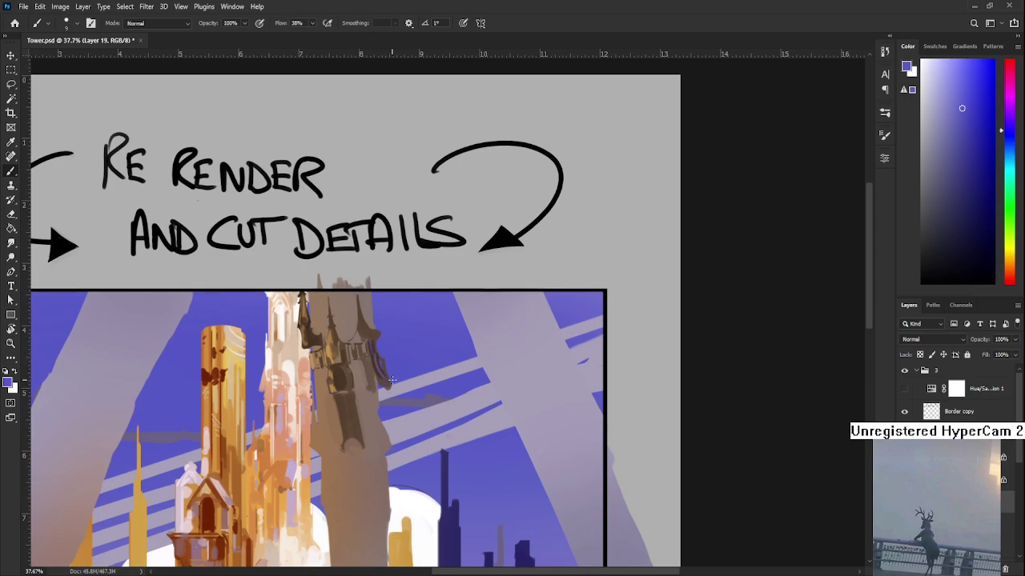
pyautogui.press(']')
pyautogui.press(']')
pyautogui.press(']')
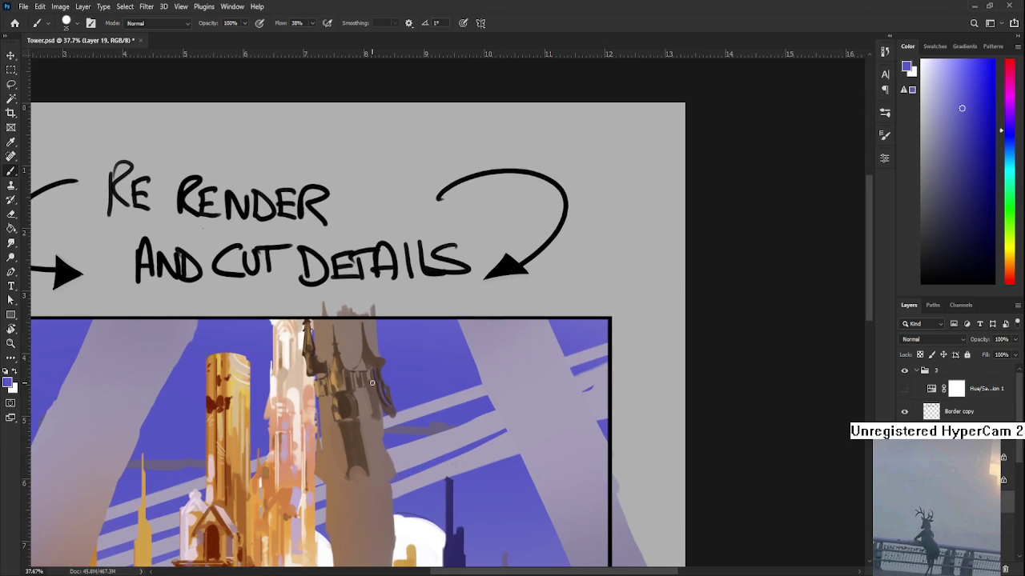
pyautogui.keyDown('alt'); pyautogui.click(370, 386); pyautogui.keyUp('alt')
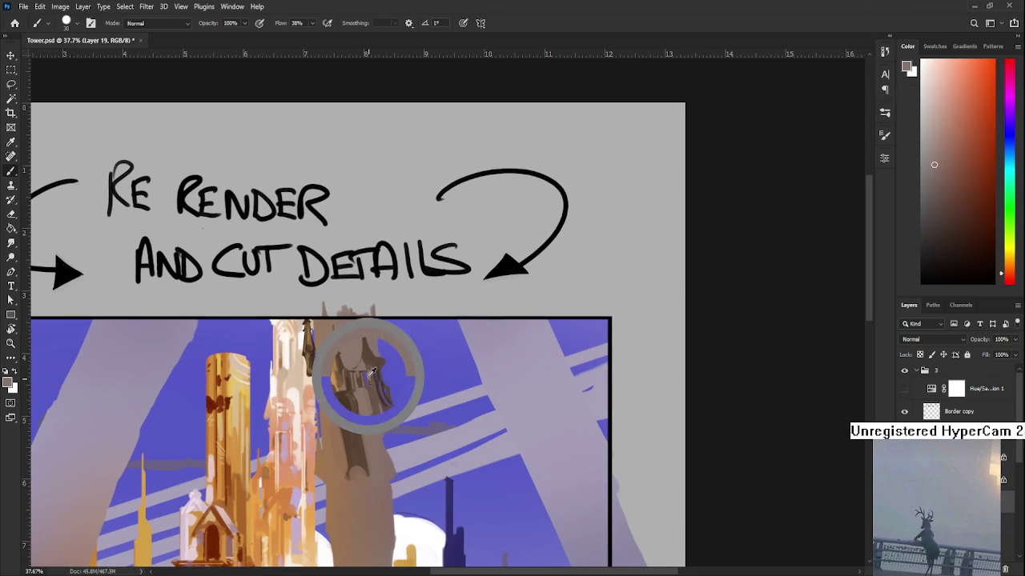
pyautogui.keyDown('alt'); pyautogui.click(359, 355); pyautogui.keyUp('alt')
pyautogui.keyDown('alt'); pyautogui.click(362, 356); pyautogui.keyUp('alt')
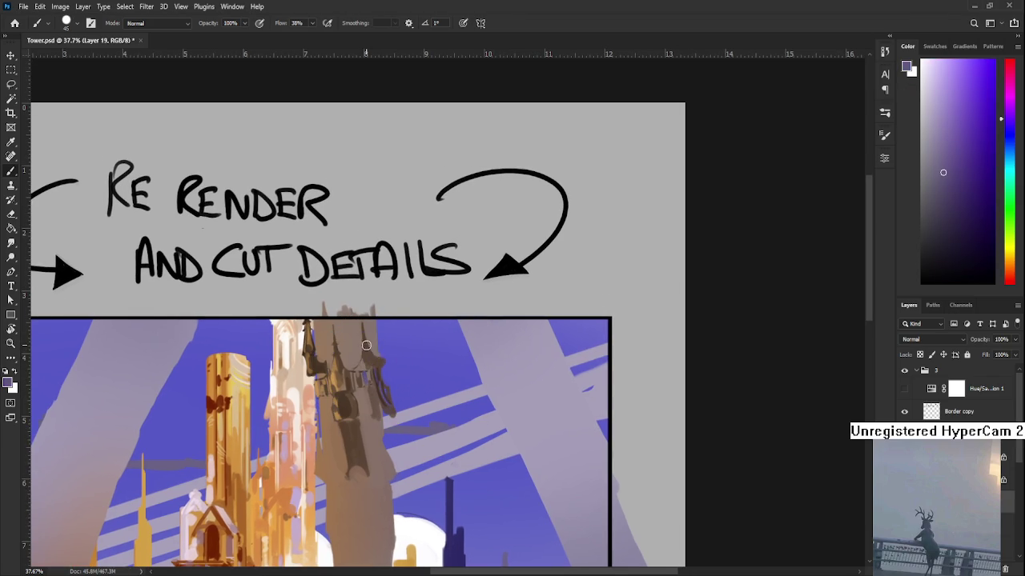
# - Paint small dark purple cut details on the pillar top with a tiny brush
pyautogui.keyDown('alt'); pyautogui.click(381, 360); pyautogui.keyUp('alt')
pyautogui.keyDown('alt'); pyautogui.click(386, 354); pyautogui.keyUp('alt')
pyautogui.keyDown('alt'); pyautogui.click(377, 343); pyautogui.keyUp('alt')
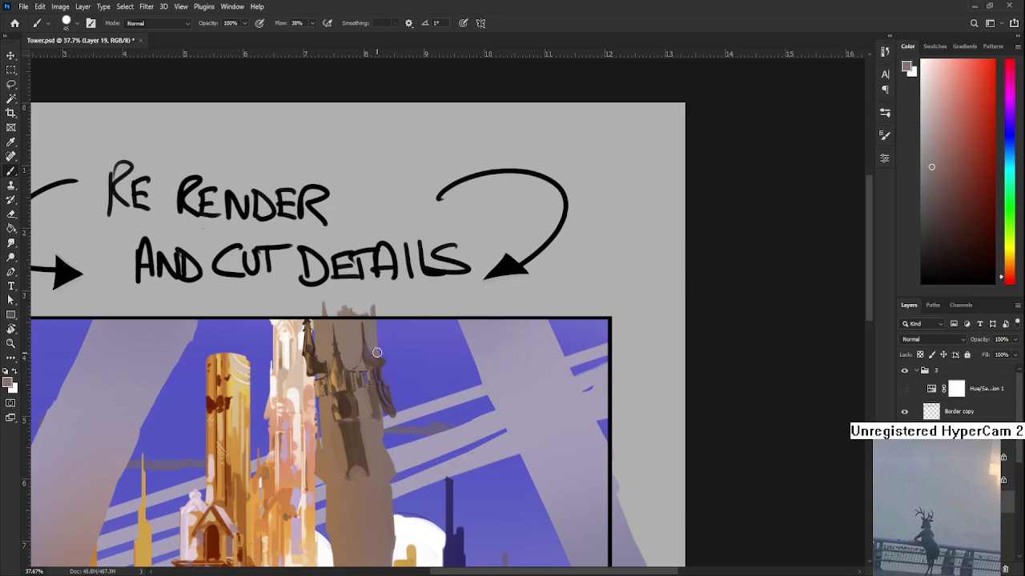
pyautogui.keyDown('alt'); pyautogui.moveTo(339, 359); pyautogui.dragTo(309, 352); pyautogui.keyUp('alt')
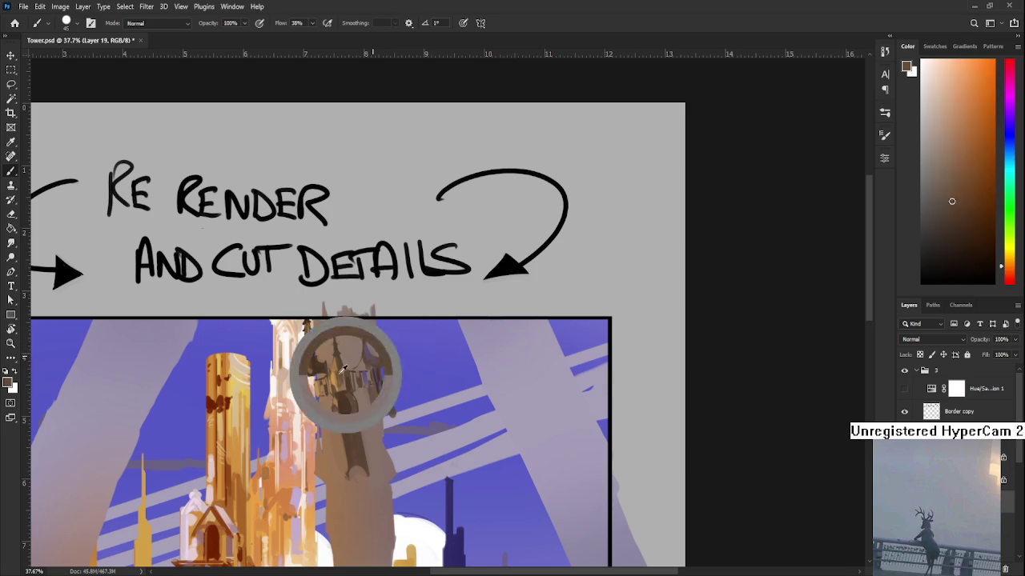
pyautogui.press('[')
pyautogui.press('[')
pyautogui.press('[')
pyautogui.moveTo(358, 358); pyautogui.dragTo(350, 371)
# - Enlarge the brush and pick a lighter grey-brown from the tower
pyautogui.press(']')
pyautogui.press(']')
pyautogui.press(']')
pyautogui.keyDown('alt'); pyautogui.click(355, 338); pyautogui.keyUp('alt')
pyautogui.keyDown('alt'); pyautogui.click(360, 328); pyautogui.keyUp('alt')
pyautogui.keyDown('alt'); pyautogui.click(359, 317); pyautogui.keyUp('alt')
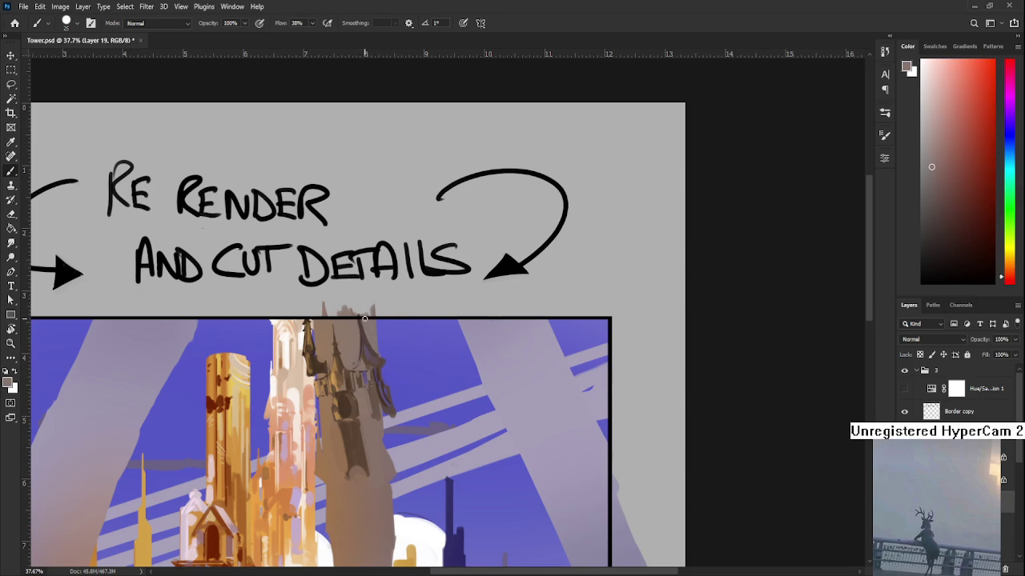
pyautogui.keyDown('alt'); pyautogui.click(354, 317); pyautogui.keyUp('alt')
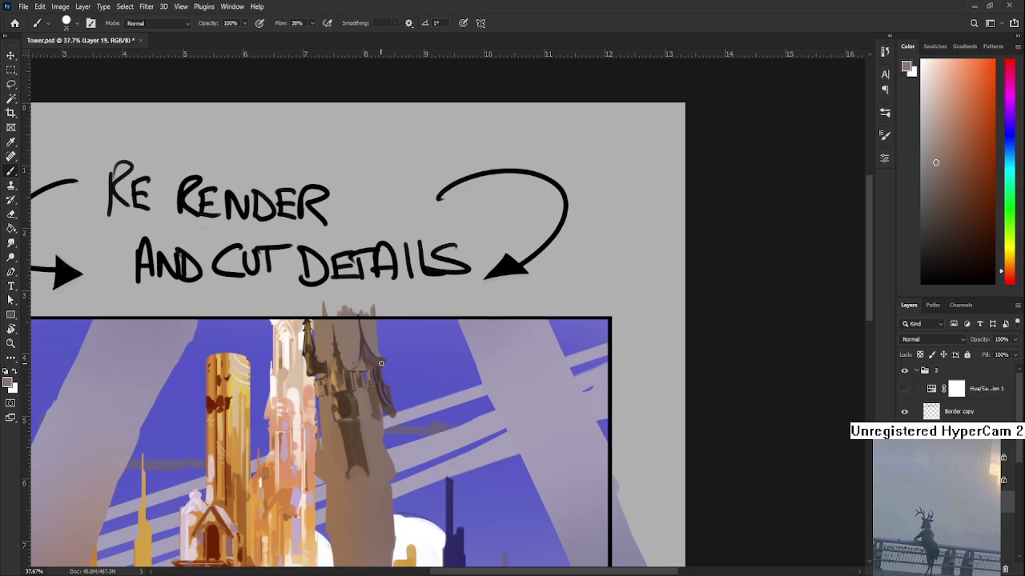
# - Sample pinkish-brown, purple, orange-brown and darker browns from the tower
pyautogui.keyDown('alt'); pyautogui.click(389, 389); pyautogui.keyUp('alt')
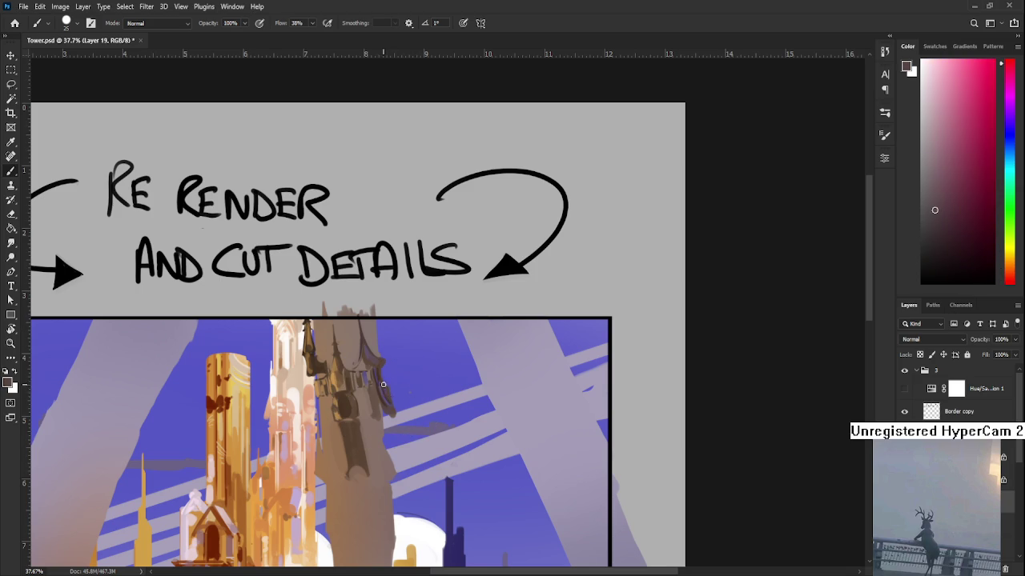
pyautogui.keyDown('alt'); pyautogui.click(382, 385); pyautogui.keyUp('alt')
pyautogui.moveTo(386, 385)
pyautogui.mouseDown()
pyautogui.moveTo(377, 351)
pyautogui.moveTo(361, 405)
pyautogui.mouseUp()
pyautogui.keyDown('alt'); pyautogui.click(348, 354); pyautogui.keyUp('alt')
pyautogui.keyDown('alt'); pyautogui.click(344, 383); pyautogui.keyUp('alt')
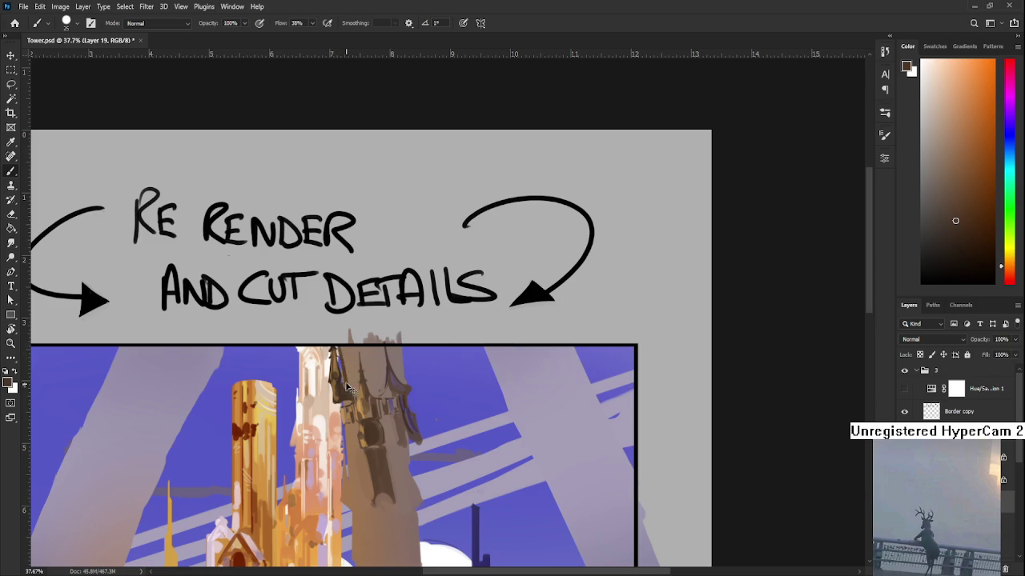
pyautogui.keyDown('alt'); pyautogui.click(342, 354); pyautogui.keyUp('alt')
pyautogui.keyDown('alt'); pyautogui.click(348, 385); pyautogui.keyUp('alt')
# - Fine-tune the brown up to the lighter tone at the tower top
pyautogui.keyDown('alt'); pyautogui.click(352, 383); pyautogui.keyUp('alt')
pyautogui.keyDown('alt'); pyautogui.click(351, 378); pyautogui.keyUp('alt')
pyautogui.keyDown('alt'); pyautogui.click(348, 379); pyautogui.keyUp('alt')
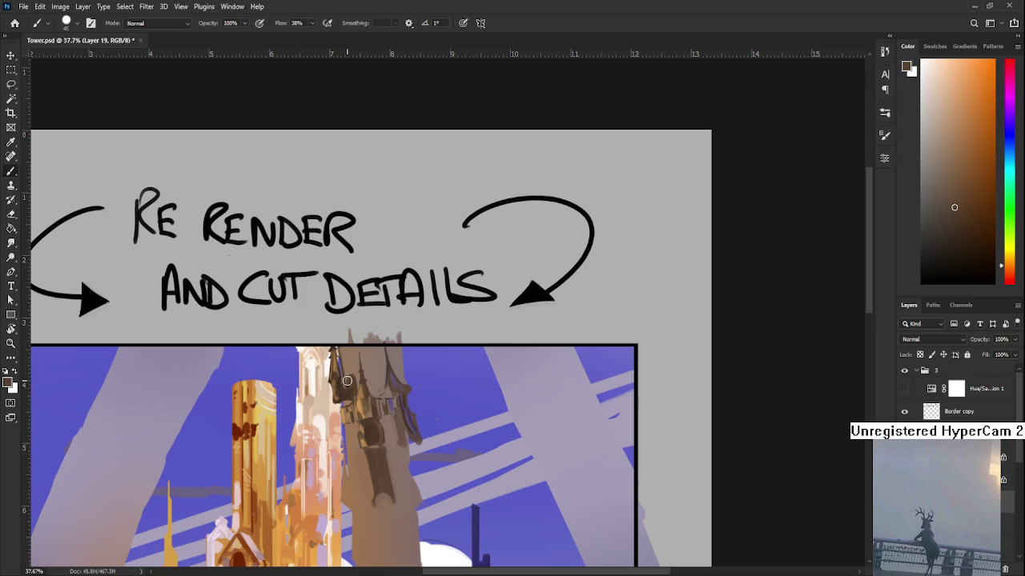
pyautogui.keyDown('alt'); pyautogui.click(345, 367); pyautogui.keyUp('alt')
pyautogui.keyDown('alt'); pyautogui.click(348, 345); pyautogui.keyUp('alt')
pyautogui.moveTo(373, 389); pyautogui.dragTo(376, 356)
# - Alternate between brown highlight and shadow tones to model the carved shapes
pyautogui.keyDown('alt'); pyautogui.click(353, 349); pyautogui.keyUp('alt')
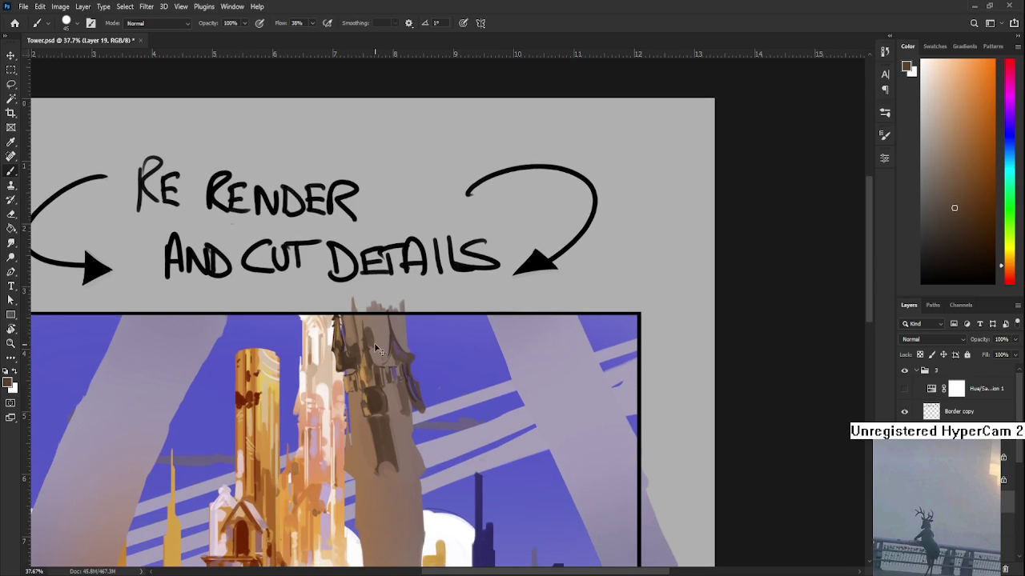
pyautogui.keyDown('alt'); pyautogui.click(374, 343); pyautogui.keyUp('alt')
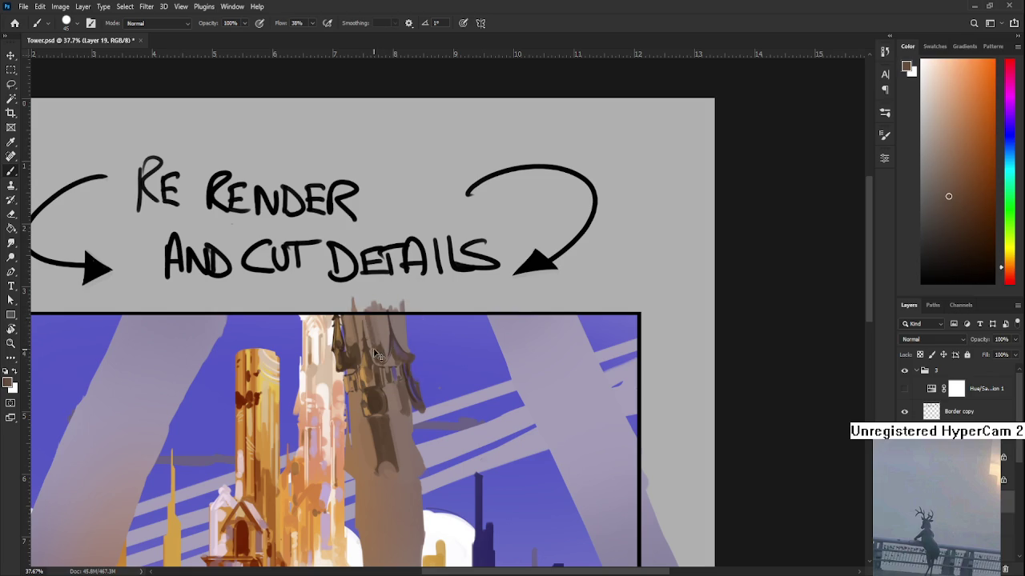
pyautogui.keyDown('alt'); pyautogui.click(380, 353); pyautogui.keyUp('alt')
pyautogui.keyDown('alt'); pyautogui.click(383, 348); pyautogui.keyUp('alt')
pyautogui.keyDown('alt'); pyautogui.click(377, 326); pyautogui.keyUp('alt')
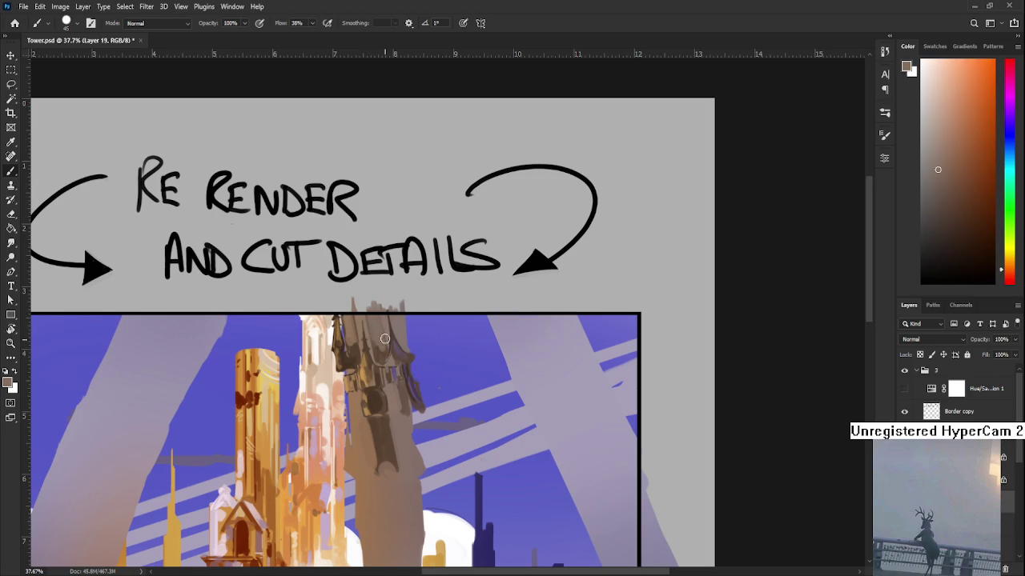
pyautogui.moveTo(384, 344); pyautogui.dragTo(388, 364)
# - Resample darker and slightly lighter browns from the tower for the pillar top
pyautogui.keyDown('alt'); pyautogui.click(388, 365); pyautogui.keyUp('alt')
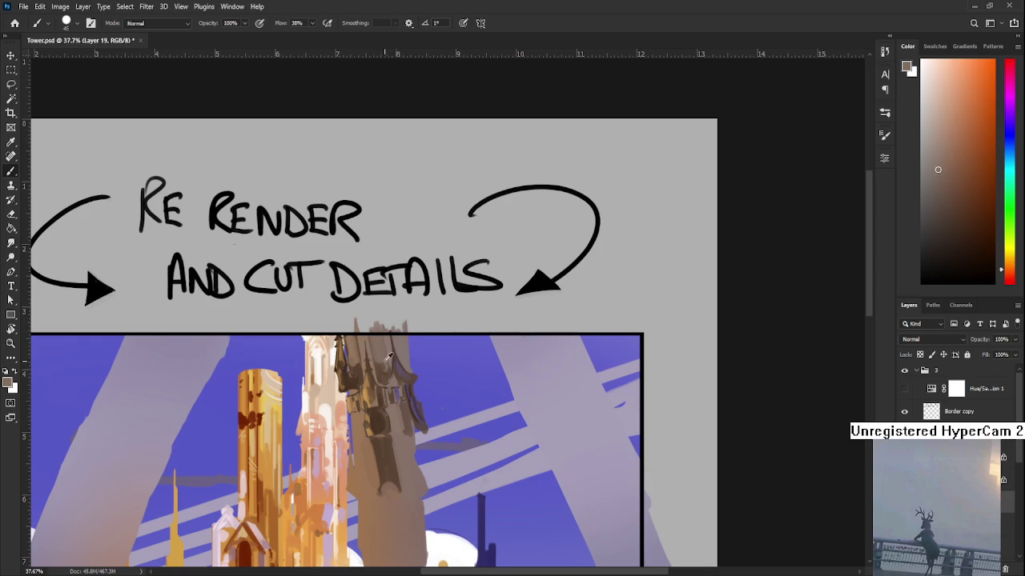
pyautogui.keyDown('alt'); pyautogui.click(388, 357); pyautogui.keyUp('alt')
pyautogui.keyDown('alt'); pyautogui.click(383, 363); pyautogui.keyUp('alt')
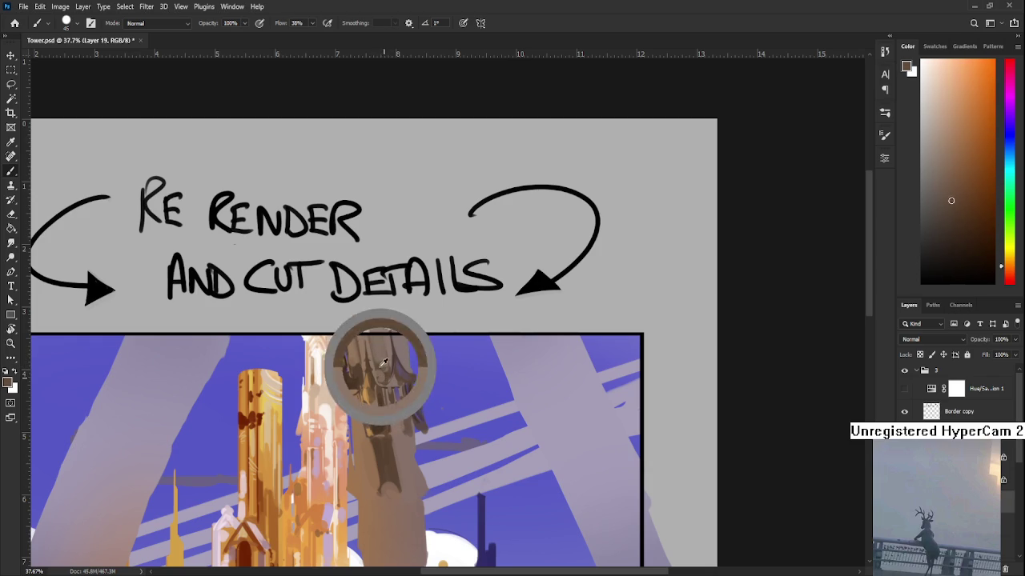
pyautogui.keyDown('alt'); pyautogui.click(381, 353); pyautogui.keyUp('alt')
pyautogui.keyDown('alt'); pyautogui.click(377, 344); pyautogui.keyUp('alt')
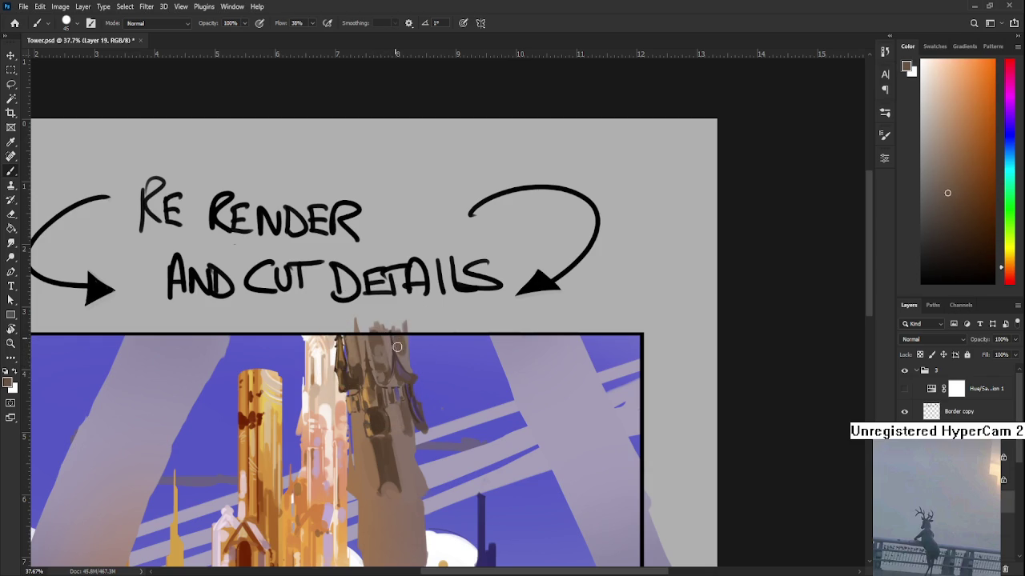
# - Pick lighter brown, dark red and orange-brown tones to finish rendering the carvings
pyautogui.keyDown('alt'); pyautogui.click(403, 355); pyautogui.keyUp('alt')
pyautogui.keyDown('alt'); pyautogui.click(404, 342); pyautogui.keyUp('alt')
pyautogui.keyDown('alt'); pyautogui.click(413, 373); pyautogui.keyUp('alt')
pyautogui.moveTo(415, 351); pyautogui.dragTo(338, 365)
pyautogui.keyDown('alt'); pyautogui.click(325, 371); pyautogui.keyUp('alt')
# - Shrink the brush and toggle between Eraser and Brush to trim the pillar-top edges
pyautogui.press('[')
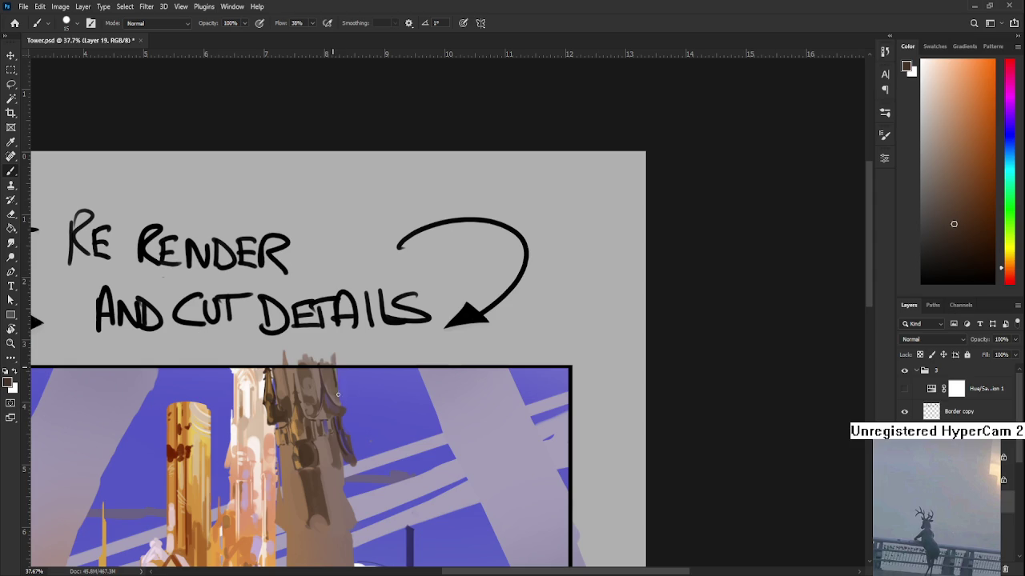
pyautogui.press('e')
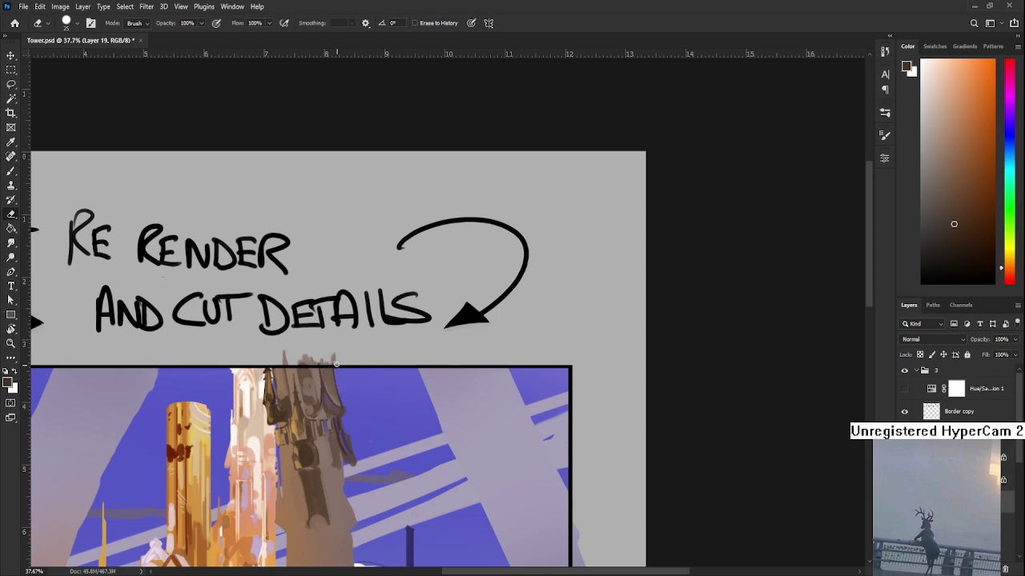
pyautogui.press('b')
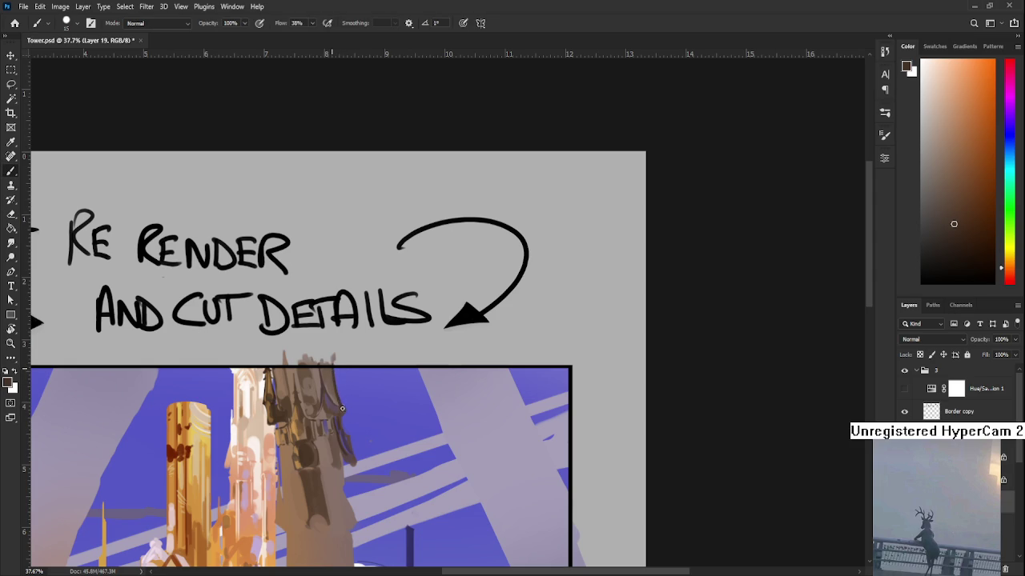
pyautogui.press('e')
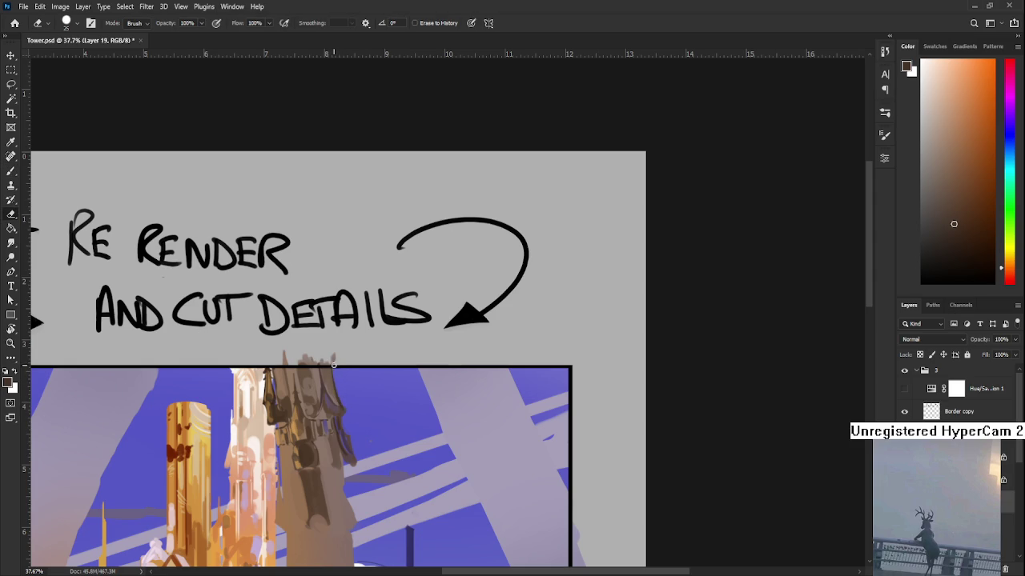
pyautogui.moveTo(340, 390); pyautogui.dragTo(401, 356)
pyautogui.press('b')
# - Sample purple sky tones and pillar browns to sharpen the carved edges
pyautogui.keyDown('alt'); pyautogui.click(400, 369); pyautogui.keyUp('alt')
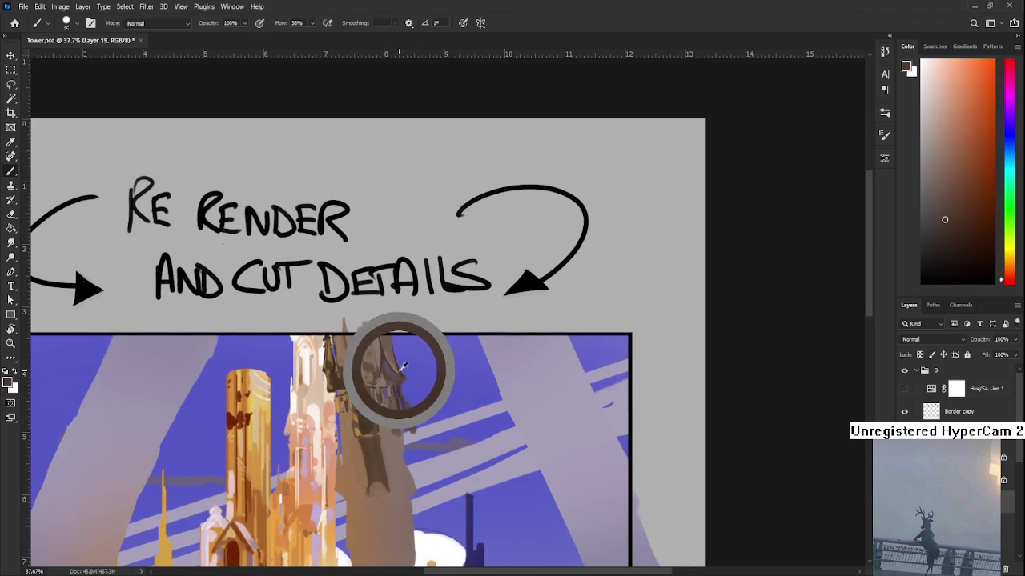
pyautogui.keyDown('alt'); pyautogui.click(341, 354); pyautogui.keyUp('alt')
pyautogui.keyDown('alt'); pyautogui.click(393, 341); pyautogui.keyUp('alt')
pyautogui.keyDown('alt'); pyautogui.click(392, 356); pyautogui.keyUp('alt')
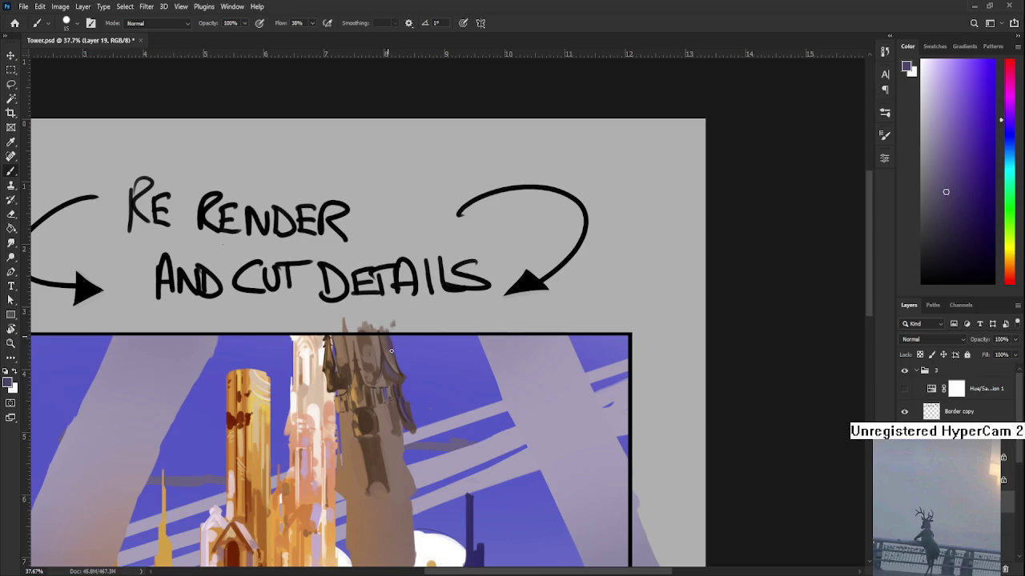
pyautogui.keyDown('alt'); pyautogui.click(400, 368); pyautogui.keyUp('alt')
pyautogui.keyDown('alt'); pyautogui.click(405, 370); pyautogui.keyUp('alt')
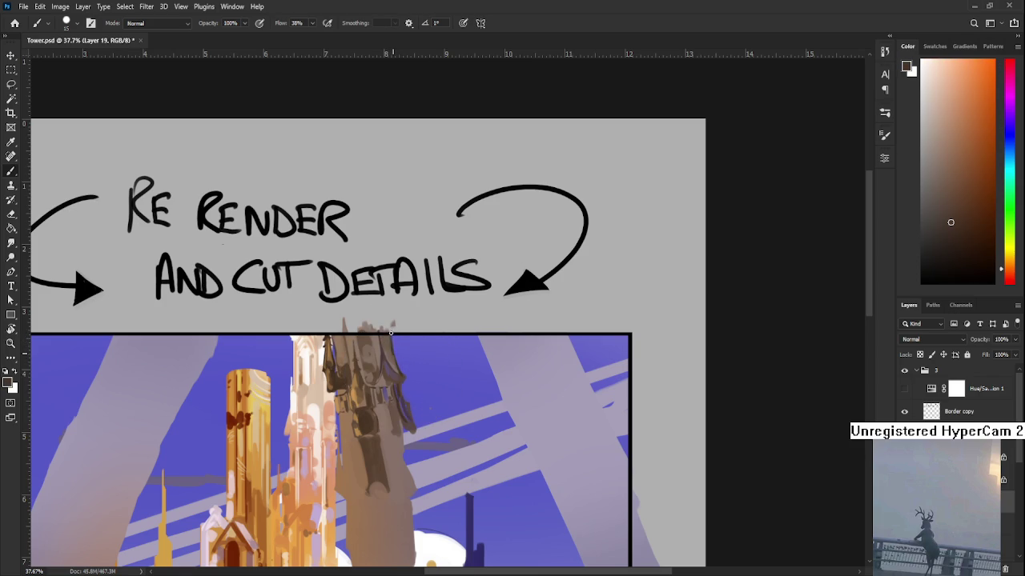
pyautogui.keyDown('alt'); pyautogui.click(386, 349); pyautogui.keyUp('alt')
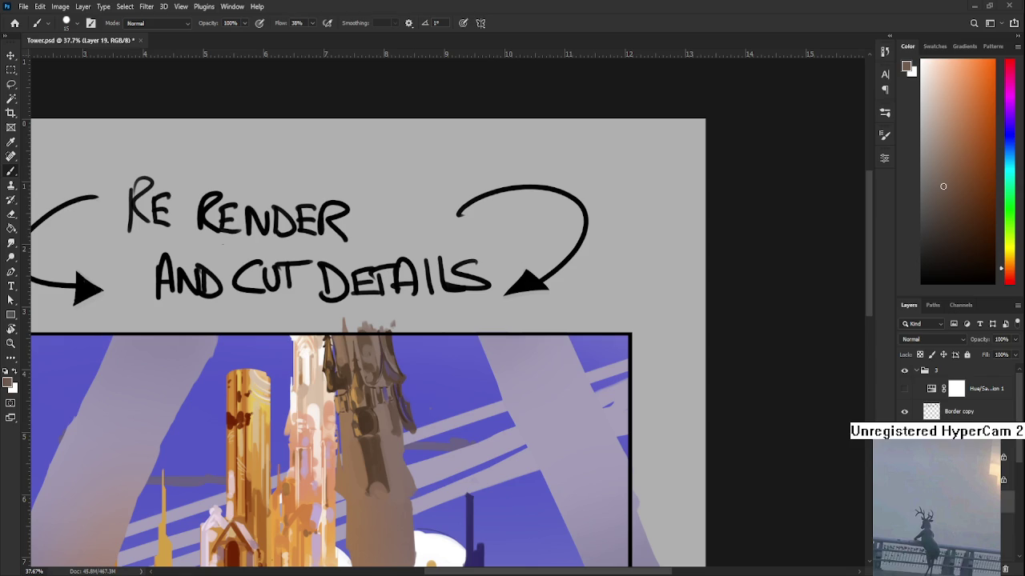
# - Dab light and dark tones sampled from the tower onto the dark tower's top
pyautogui.moveTo(466, 419); pyautogui.dragTo(463, 383)
pyautogui.keyDown('alt'); pyautogui.click(387, 304); pyautogui.keyUp('alt')
pyautogui.keyDown('alt'); pyautogui.click(387, 306); pyautogui.keyUp('alt')
pyautogui.keyDown('alt'); pyautogui.click(387, 311); pyautogui.keyUp('alt')
pyautogui.keyDown('alt'); pyautogui.click(387, 311); pyautogui.keyUp('alt')
pyautogui.moveTo(338, 302); pyautogui.dragTo(341, 318)
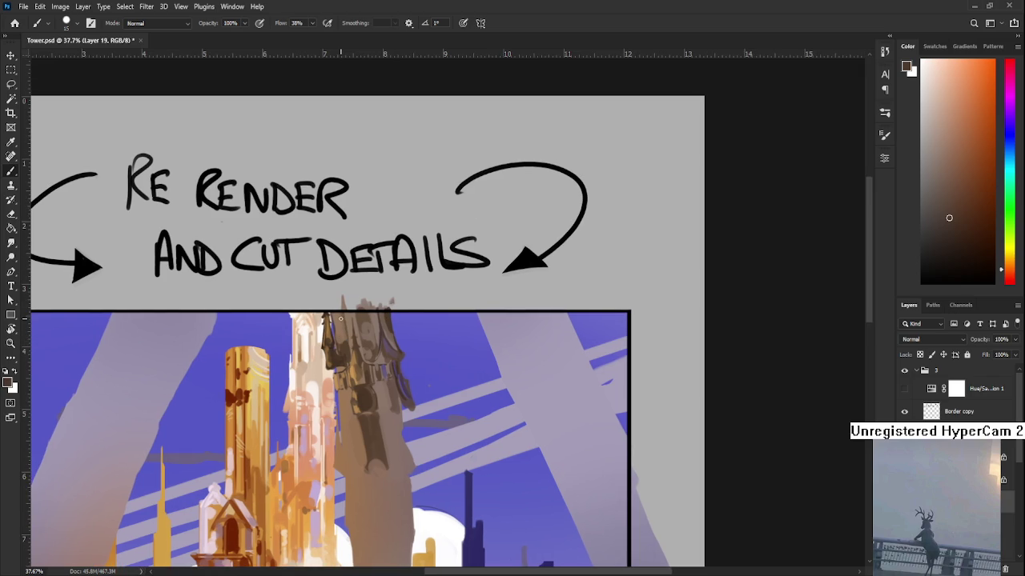
pyautogui.keyDown('alt'); pyautogui.click(338, 313); pyautogui.keyUp('alt')
pyautogui.keyDown('alt'); pyautogui.click(333, 307); pyautogui.keyUp('alt')
pyautogui.keyDown('alt'); pyautogui.click(340, 334); pyautogui.keyUp('alt')
pyautogui.keyDown('alt'); pyautogui.click(342, 323); pyautogui.keyUp('alt')
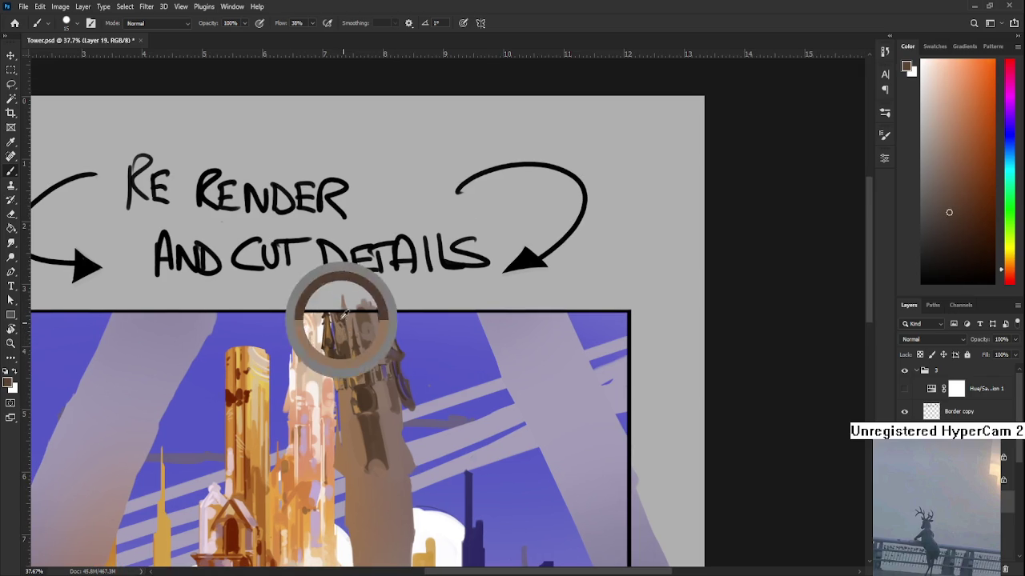
pyautogui.keyDown('alt'); pyautogui.click(337, 323); pyautogui.keyUp('alt')
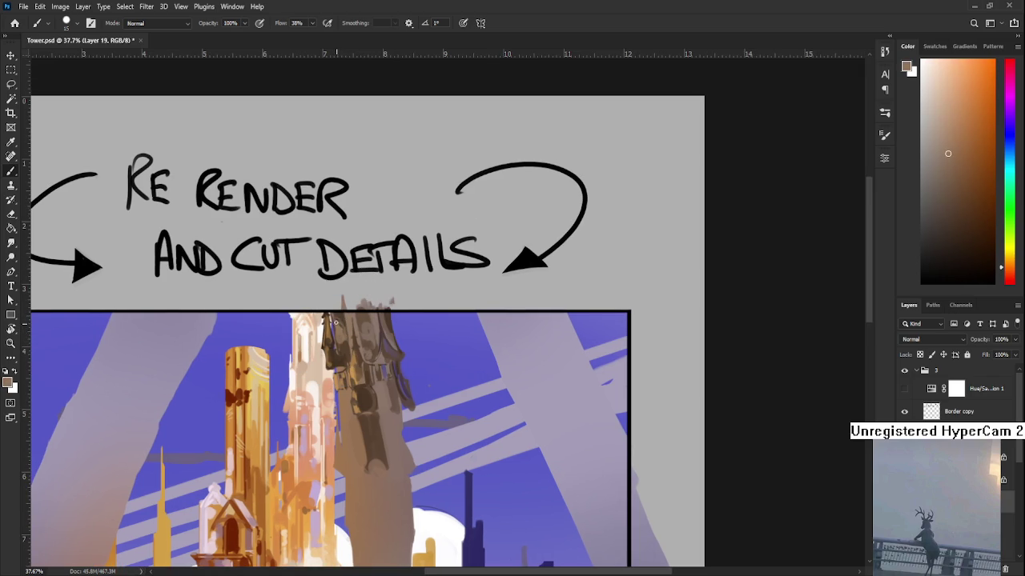
pyautogui.keyDown('alt'); pyautogui.click(336, 320); pyautogui.keyUp('alt')
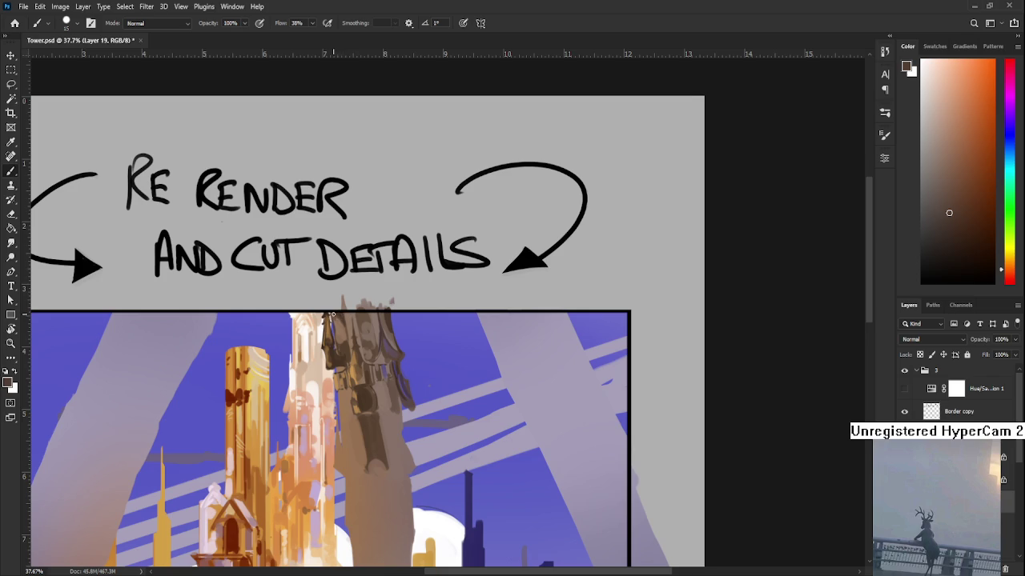
# - Add more touches to the tower top with freshly sampled colours from the painting
pyautogui.keyDown('alt'); pyautogui.click(337, 317); pyautogui.keyUp('alt')
pyautogui.keyDown('alt'); pyautogui.click(344, 314); pyautogui.keyUp('alt')
pyautogui.keyDown('alt'); pyautogui.click(346, 319); pyautogui.keyUp('alt')
pyautogui.keyDown('alt'); pyautogui.click(349, 320); pyautogui.keyUp('alt')
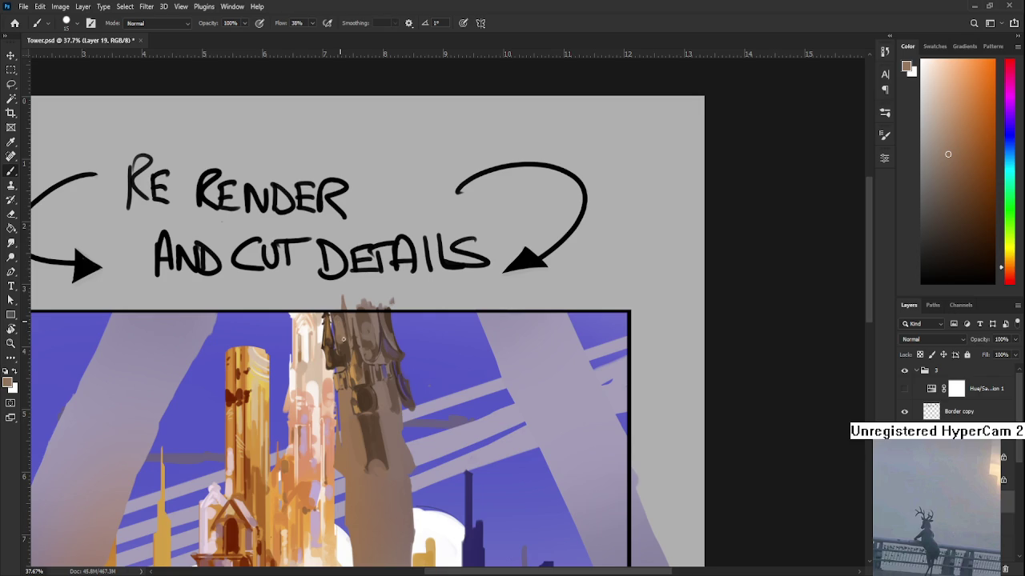
pyautogui.keyDown('alt'); pyautogui.click(349, 347); pyautogui.keyUp('alt')
pyautogui.keyDown('alt'); pyautogui.click(360, 321); pyautogui.keyUp('alt')
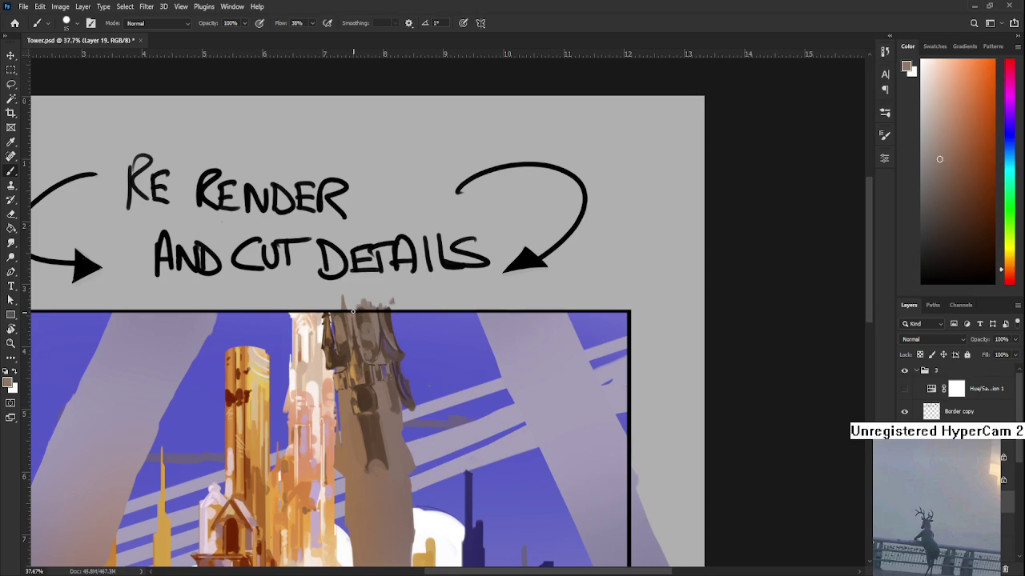
pyautogui.keyDown('alt'); pyautogui.click(361, 320); pyautogui.keyUp('alt')
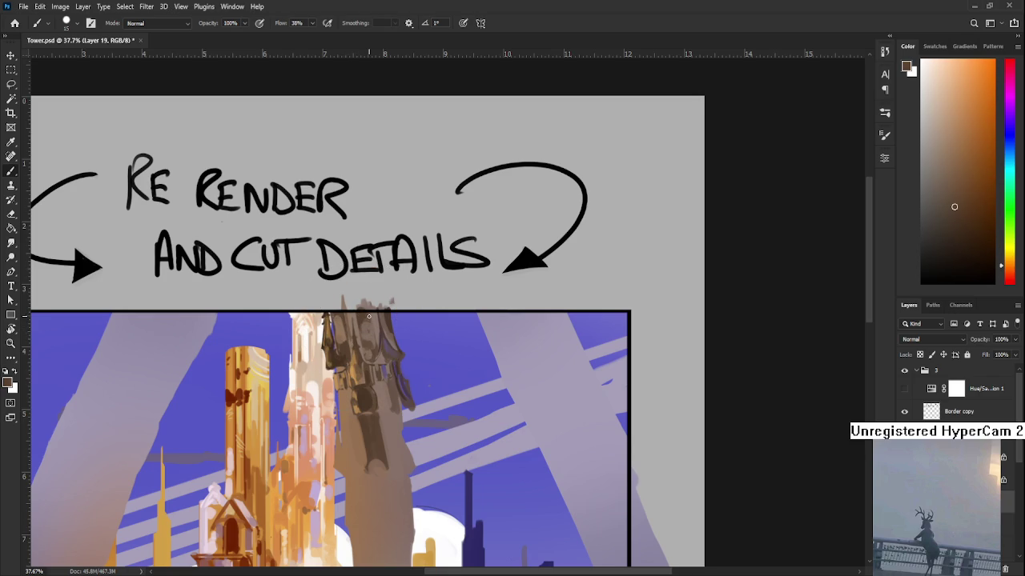
# - Work darker, redder and orange tones sampled from the dark tower into its top
pyautogui.keyDown('alt'); pyautogui.click(373, 323); pyautogui.keyUp('alt')
pyautogui.keyDown('alt'); pyautogui.click(381, 332); pyautogui.keyUp('alt')
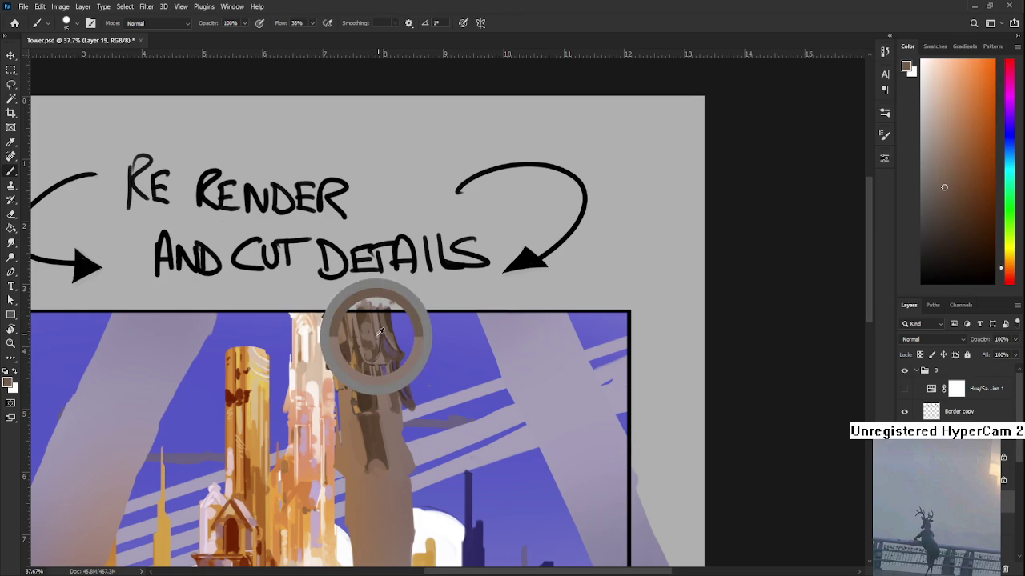
pyautogui.keyDown('alt'); pyautogui.click(376, 318); pyautogui.keyUp('alt')
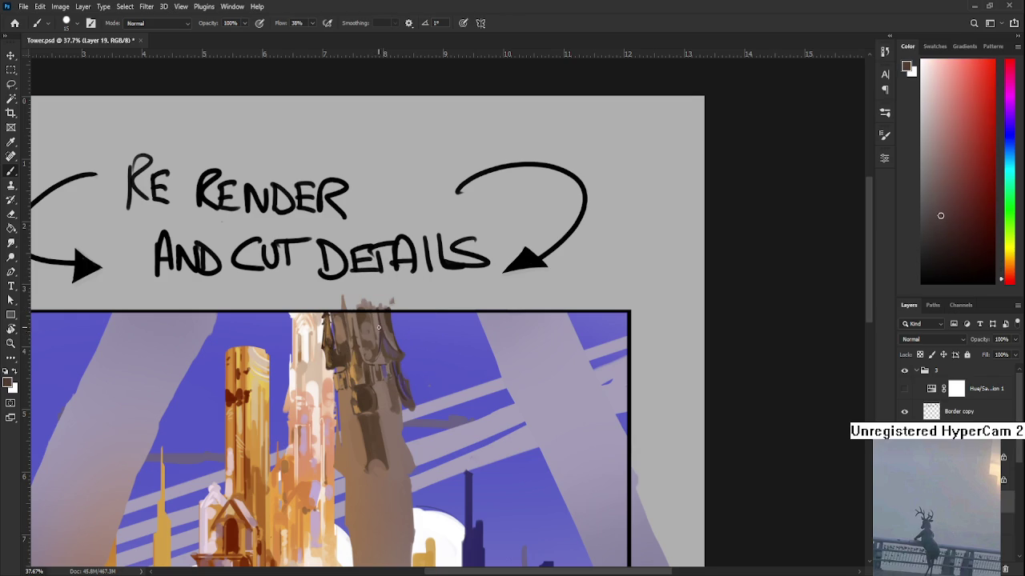
pyautogui.keyDown('alt'); pyautogui.click(381, 329); pyautogui.keyUp('alt')
pyautogui.keyDown('alt'); pyautogui.click(380, 329); pyautogui.keyUp('alt')
pyautogui.keyDown('alt'); pyautogui.click(377, 328); pyautogui.keyUp('alt')
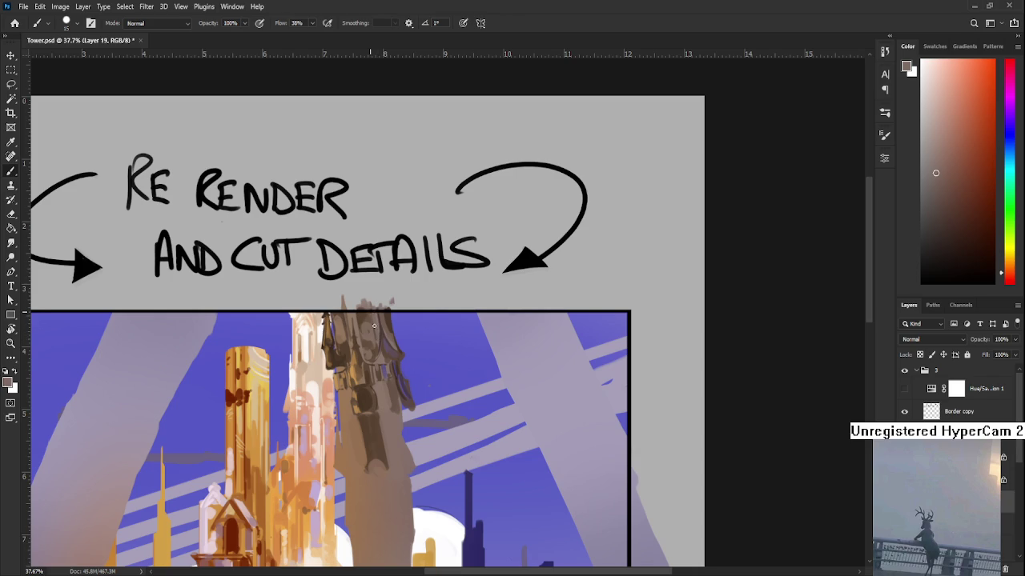
pyautogui.scroll(-2, 384, 316)
pyautogui.scroll(-1, 390, 315)
pyautogui.scroll(-1, 369, 353)
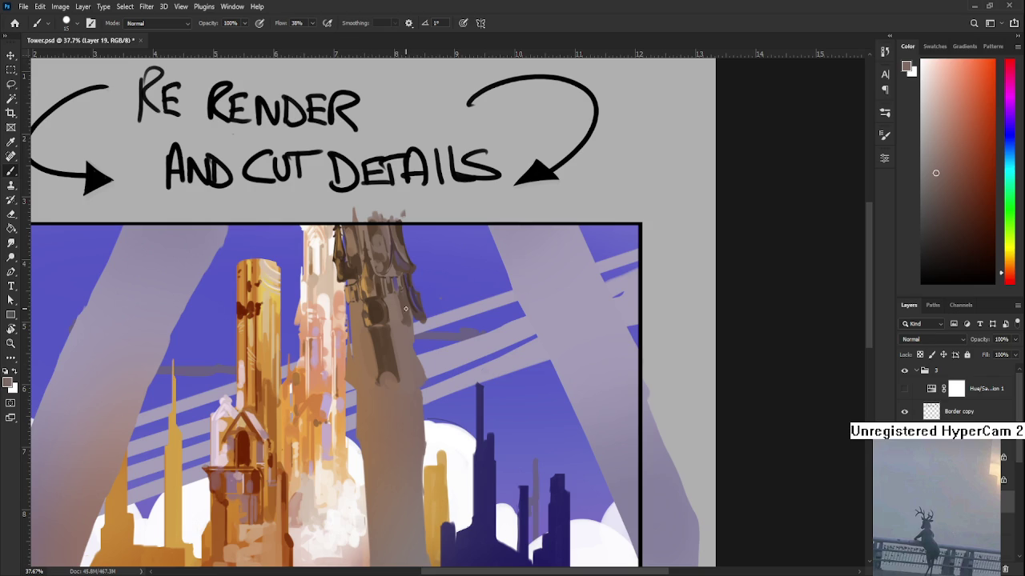
# - Paint a rounded opening and thin structural lines on the tower top in sampled orange-browns
pyautogui.keyDown('alt'); pyautogui.click(376, 314); pyautogui.keyUp('alt')
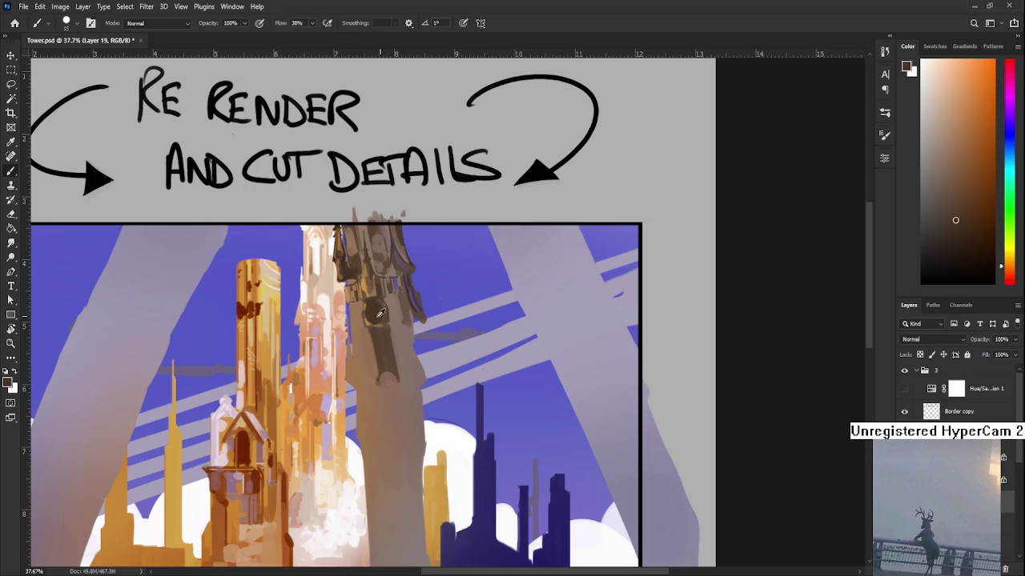
pyautogui.keyDown('alt'); pyautogui.click(382, 317); pyautogui.keyUp('alt')
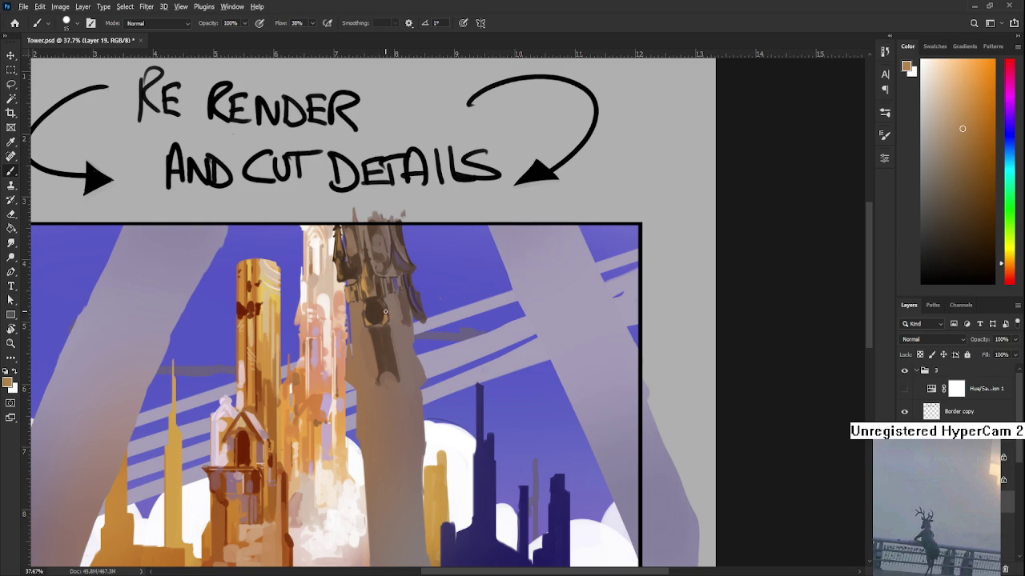
pyautogui.keyDown('alt'); pyautogui.click(385, 317); pyautogui.keyUp('alt')
pyautogui.moveTo(398, 321); pyautogui.dragTo(407, 340)
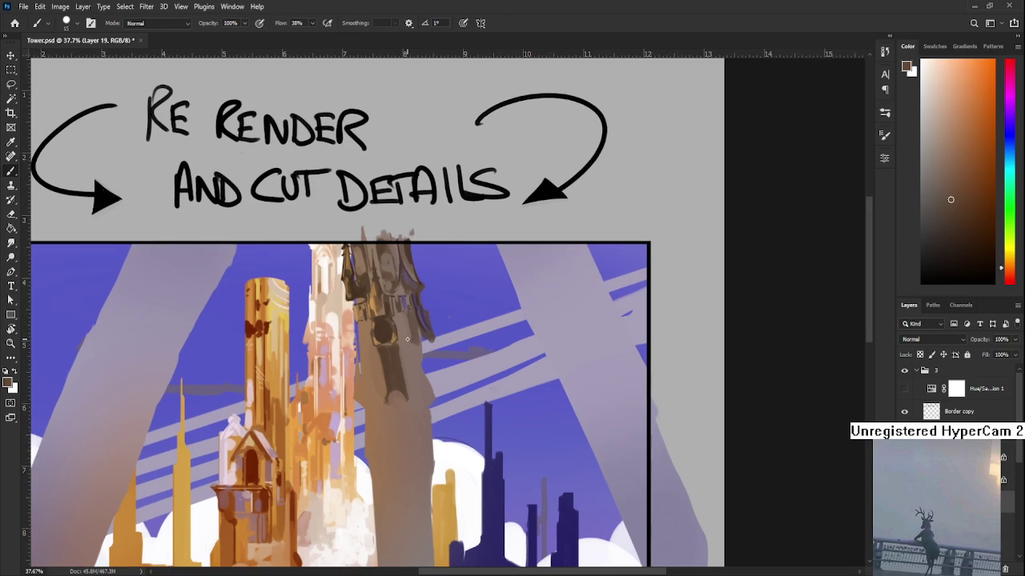
pyautogui.scroll(-2, 406, 339)
pyautogui.scroll(-3, 407, 340)
pyautogui.scroll(5, 407, 339)
pyautogui.moveTo(485, 290)
pyautogui.mouseDown()
pyautogui.moveTo(373, 391)
pyautogui.moveTo(375, 361)
pyautogui.moveTo(402, 361)
pyautogui.mouseUp()
# - Paint dark strokes over the tower top and a thin dark line down its right edge
pyautogui.keyDown('alt'); pyautogui.click(437, 284); pyautogui.keyUp('alt')
pyautogui.moveTo(404, 245); pyautogui.dragTo(446, 332)
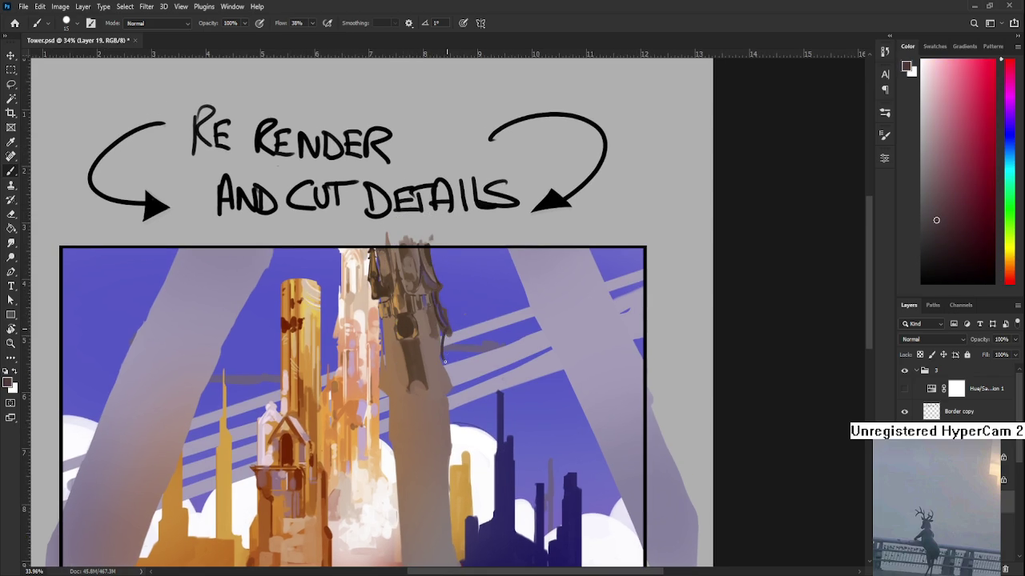
pyautogui.moveTo(448, 333)
pyautogui.mouseDown()
pyautogui.moveTo(452, 403)
pyautogui.moveTo(421, 376)
pyautogui.mouseUp()
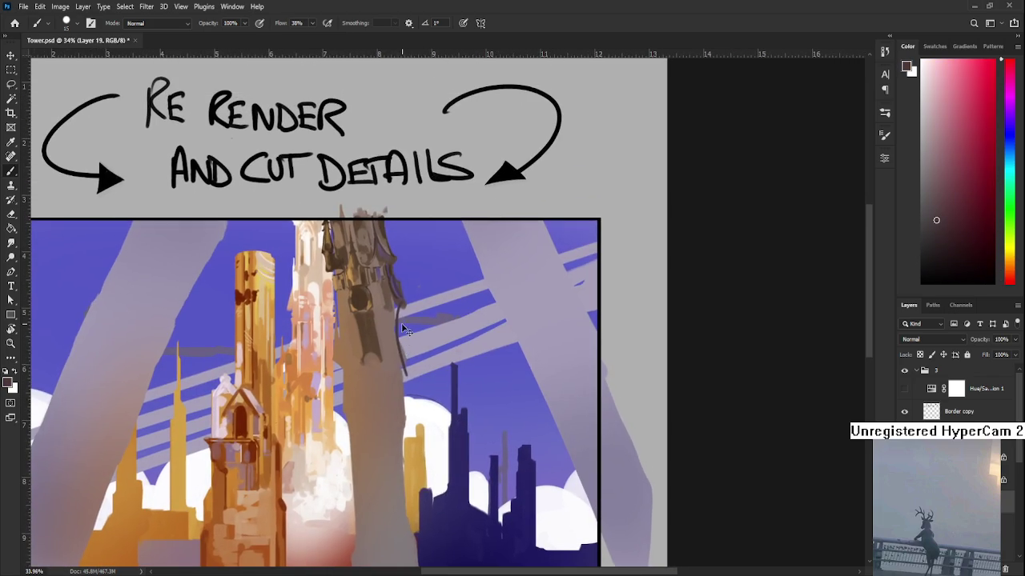
pyautogui.moveTo(402, 334); pyautogui.dragTo(405, 373)
# - Resample brown tones from the tower and erase part of the right-edge line to soften it
pyautogui.keyDown('alt'); pyautogui.click(391, 323); pyautogui.keyUp('alt')
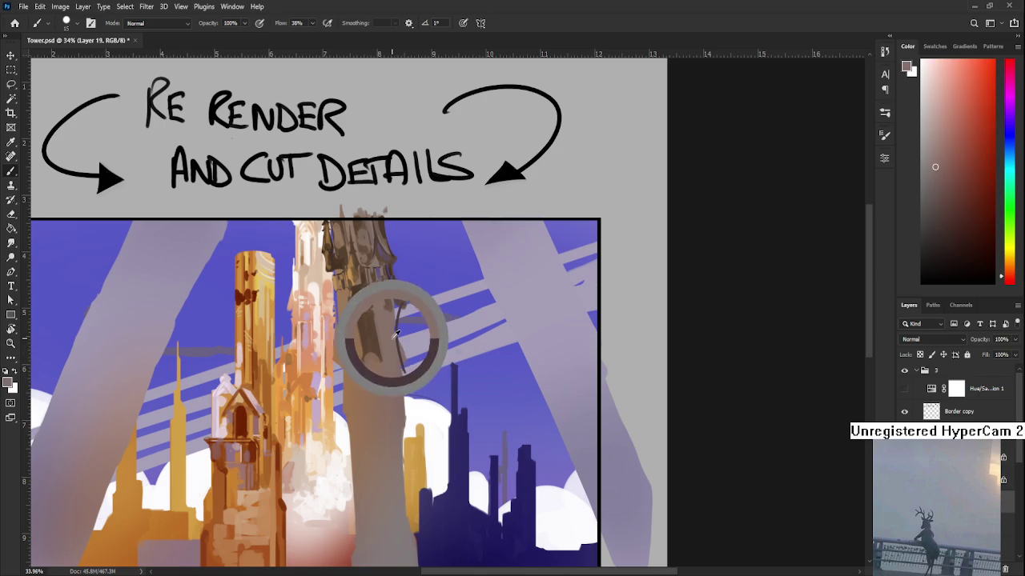
pyautogui.keyDown('alt'); pyautogui.click(389, 276); pyautogui.keyUp('alt')
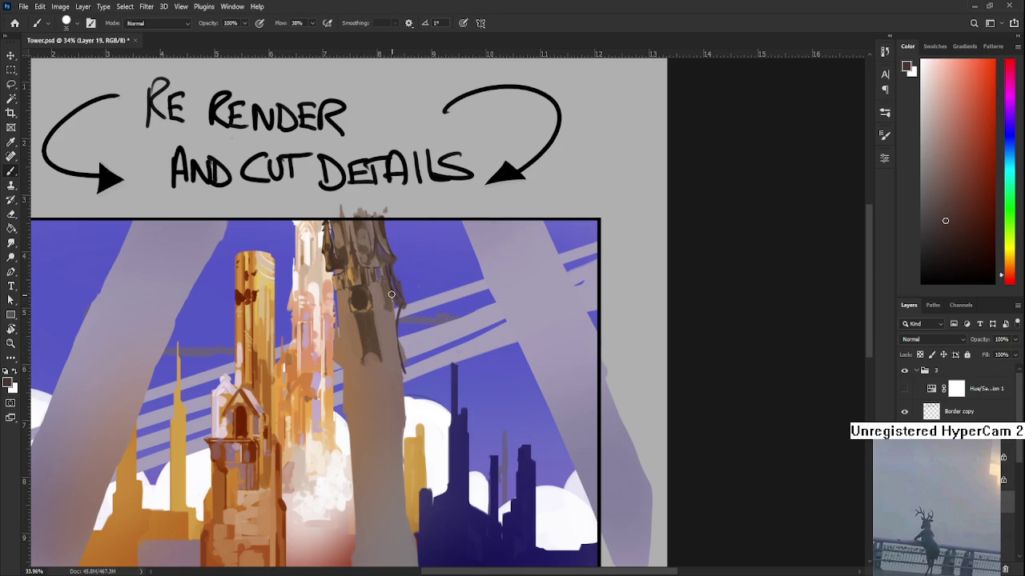
pyautogui.keyDown('alt'); pyautogui.click(386, 291); pyautogui.keyUp('alt')
pyautogui.keyDown('alt'); pyautogui.click(396, 304); pyautogui.keyUp('alt')
pyautogui.keyDown('alt'); pyautogui.click(395, 301); pyautogui.keyUp('alt')
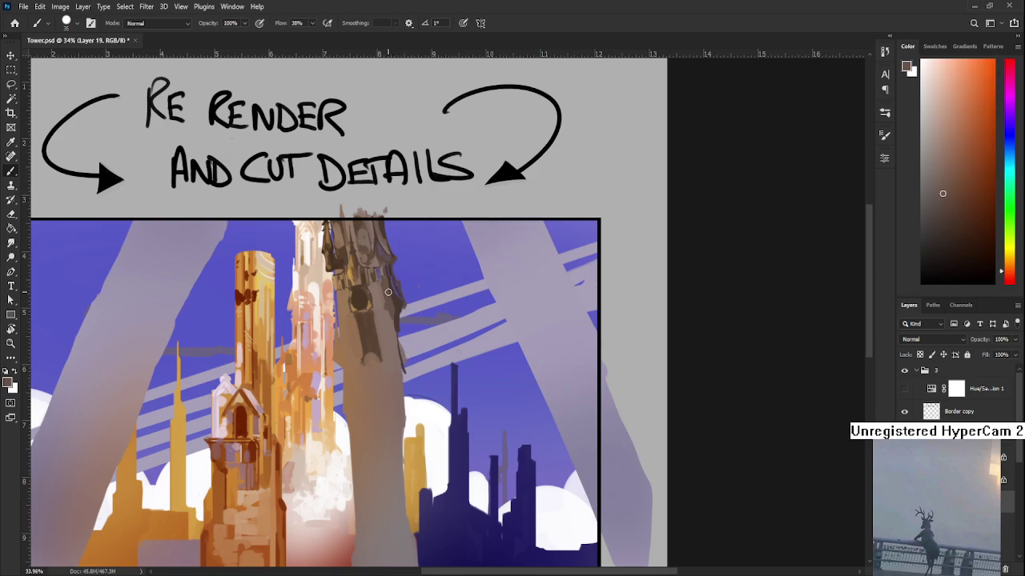
pyautogui.keyDown('alt'); pyautogui.click(396, 302); pyautogui.keyUp('alt')
pyautogui.keyDown('alt'); pyautogui.click(398, 309); pyautogui.keyUp('alt')
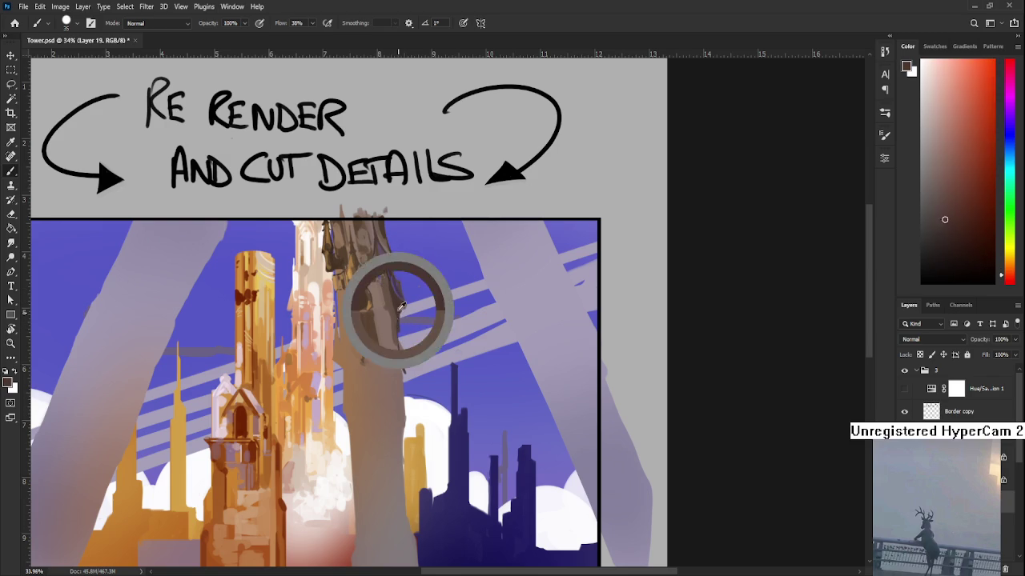
pyautogui.press('e')
pyautogui.moveTo(401, 360); pyautogui.dragTo(400, 320)
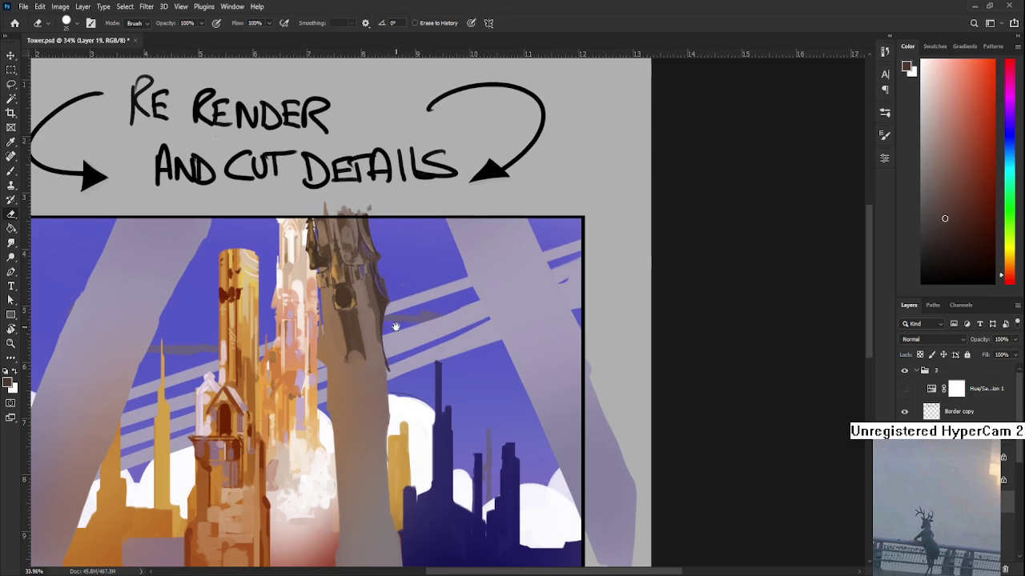
# - Erase the dark strip on the tower's right edge and repaint it as a fresh dark stroke
pyautogui.press('b')
pyautogui.keyDown('alt'); pyautogui.click(380, 329); pyautogui.keyUp('alt')
pyautogui.keyDown('alt'); pyautogui.click(382, 356); pyautogui.keyUp('alt')
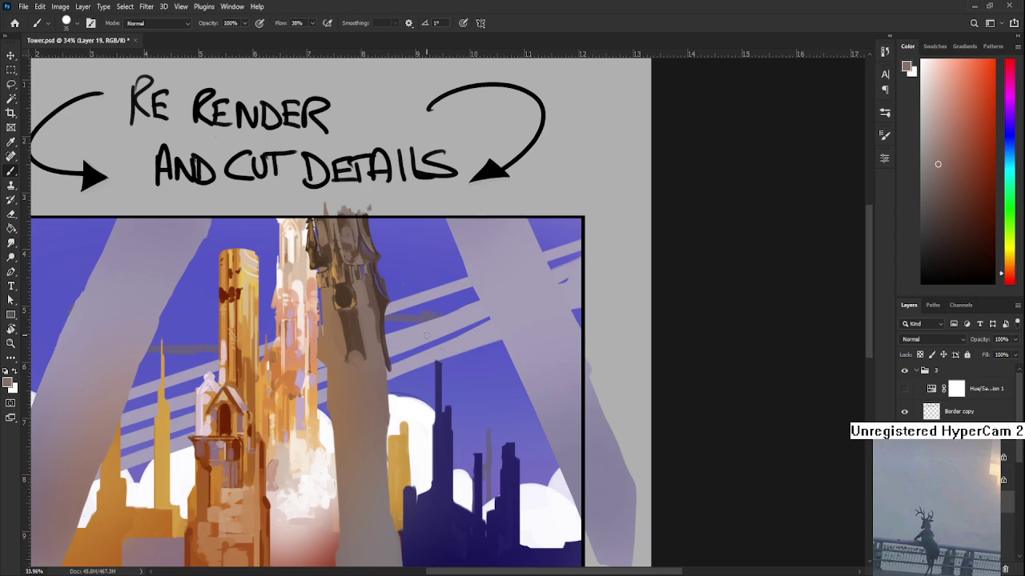
pyautogui.keyDown('alt'); pyautogui.click(376, 317); pyautogui.keyUp('alt')
pyautogui.press('e')
pyautogui.moveTo(387, 325)
pyautogui.mouseDown()
pyautogui.moveTo(401, 373)
pyautogui.moveTo(352, 368)
pyautogui.moveTo(354, 407)
pyautogui.mouseUp()
pyautogui.press('b')
pyautogui.moveTo(338, 335); pyautogui.dragTo(341, 379)
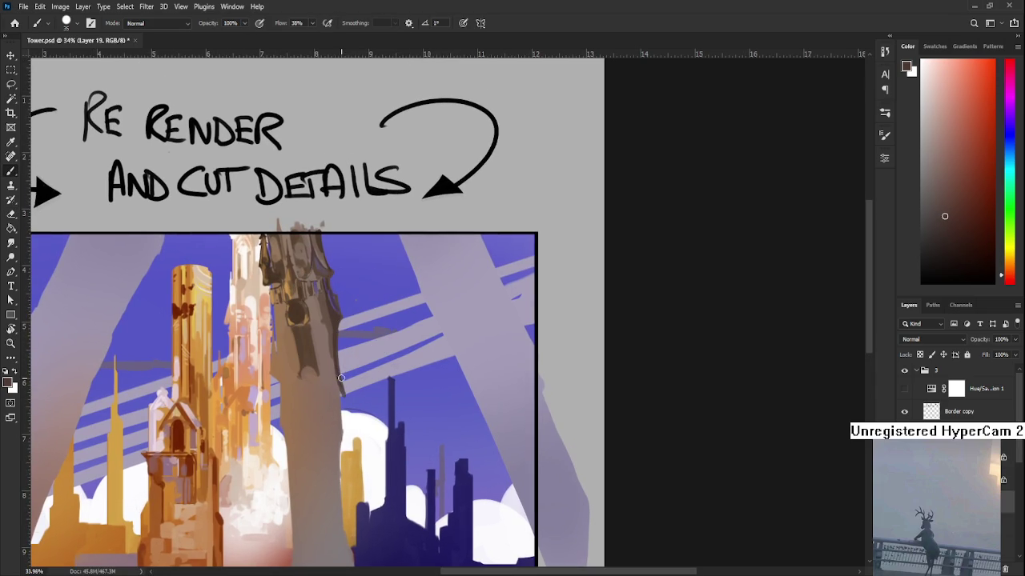
pyautogui.moveTo(345, 417)
pyautogui.mouseDown()
pyautogui.moveTo(349, 398)
pyautogui.moveTo(402, 380)
pyautogui.mouseUp()
# - Lasso the tower's lower shaft, rotate it about -7.71° and nudge it up and right
pyautogui.press('l')
pyautogui.moveTo(350, 337)
pyautogui.mouseDown()
pyautogui.moveTo(396, 329)
pyautogui.moveTo(441, 440)
pyautogui.moveTo(428, 556)
pyautogui.moveTo(407, 567)
pyautogui.moveTo(341, 335)
pyautogui.mouseUp()
pyautogui.hotkey('ctrl', 't')
pyautogui.moveTo(490, 322); pyautogui.dragTo(460, 334)
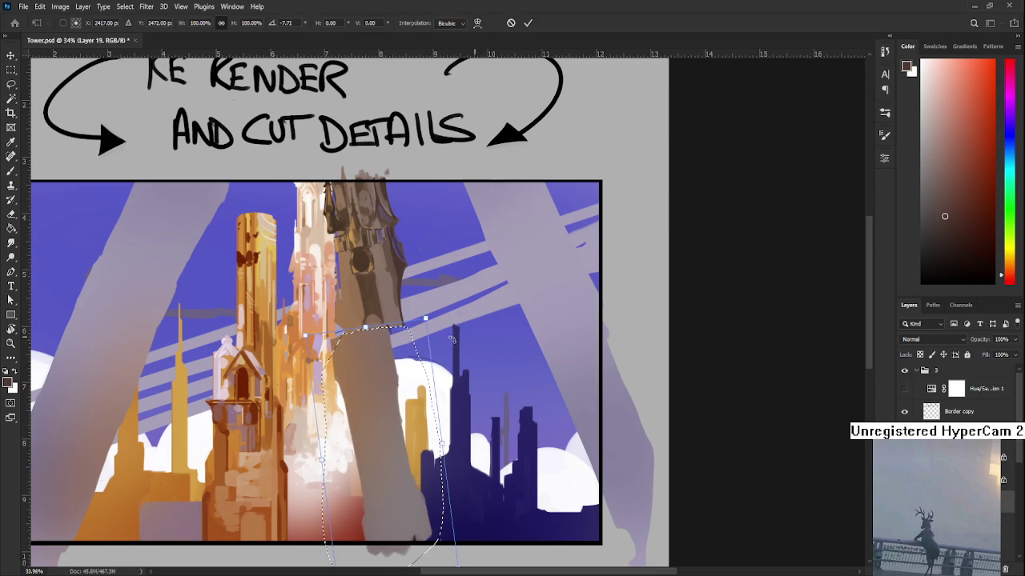
pyautogui.moveTo(407, 377); pyautogui.dragTo(450, 367)
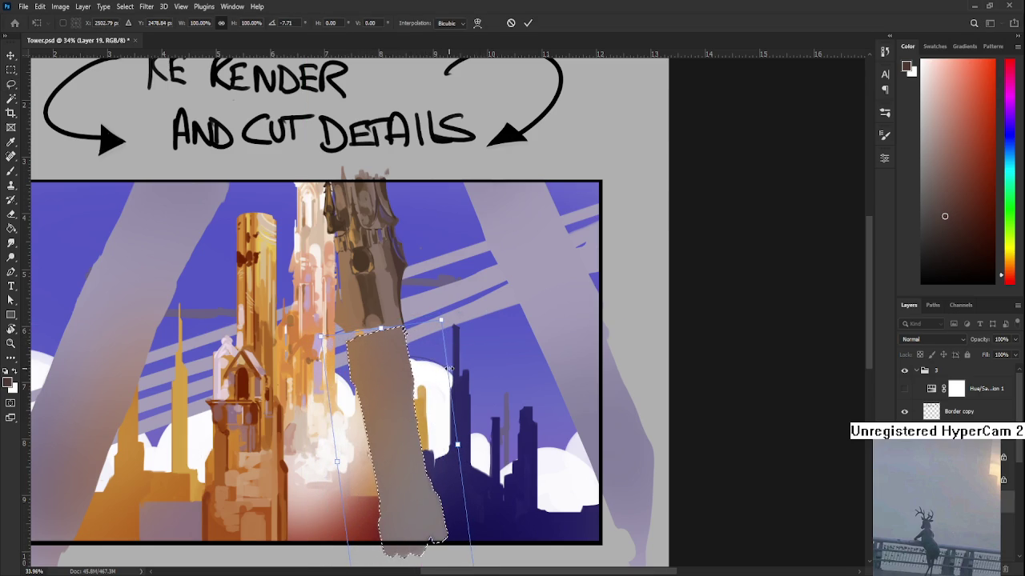
pyautogui.press('Return')
pyautogui.scroll(2, 392, 424)
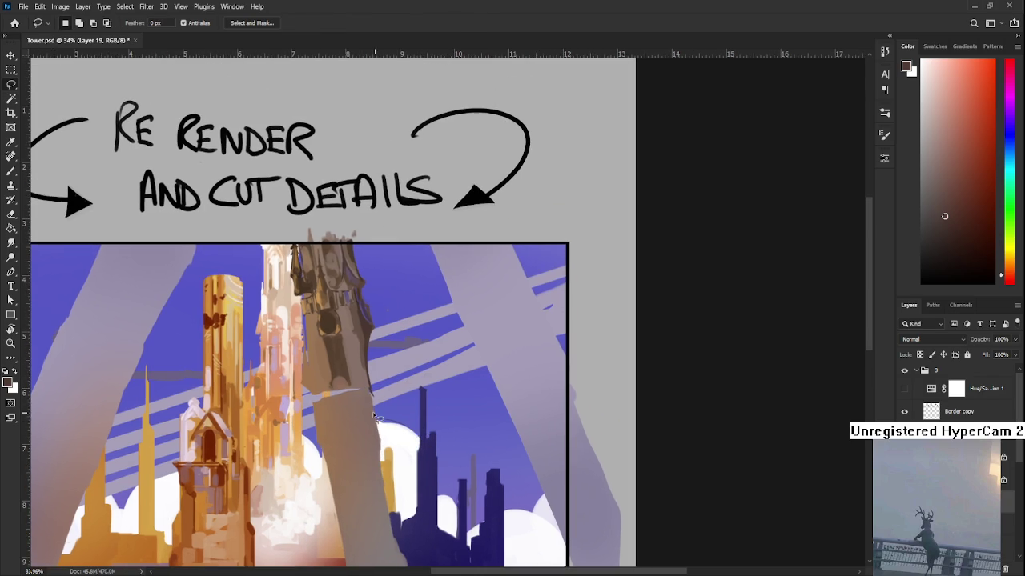
# - Paint a darker brown left edge and widen the column's lower right edge over the blue city
pyautogui.press('b')
pyautogui.keyDown('alt'); pyautogui.click(315, 389); pyautogui.keyUp('alt')
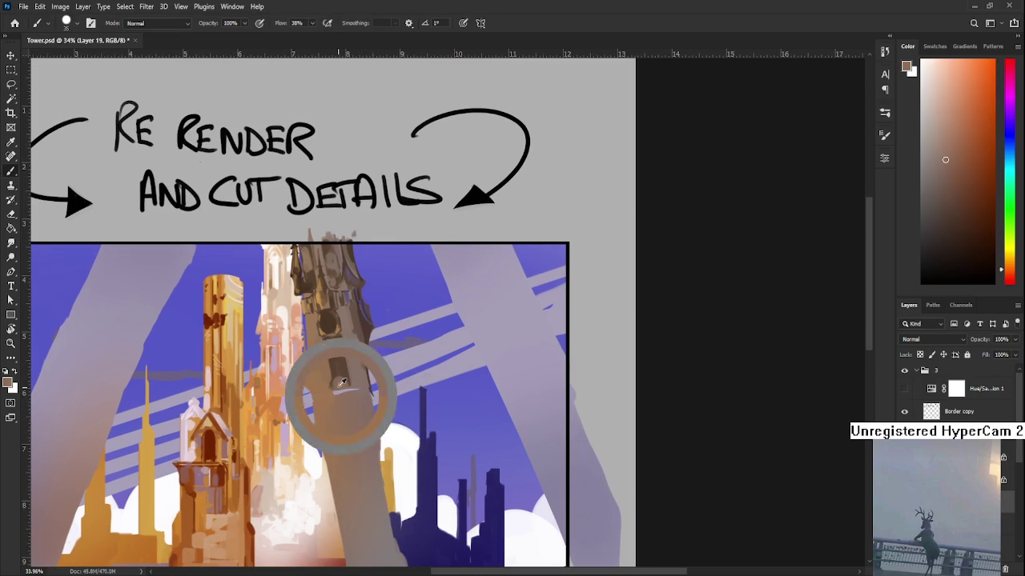
pyautogui.keyDown('alt'); pyautogui.click(367, 399); pyautogui.keyUp('alt')
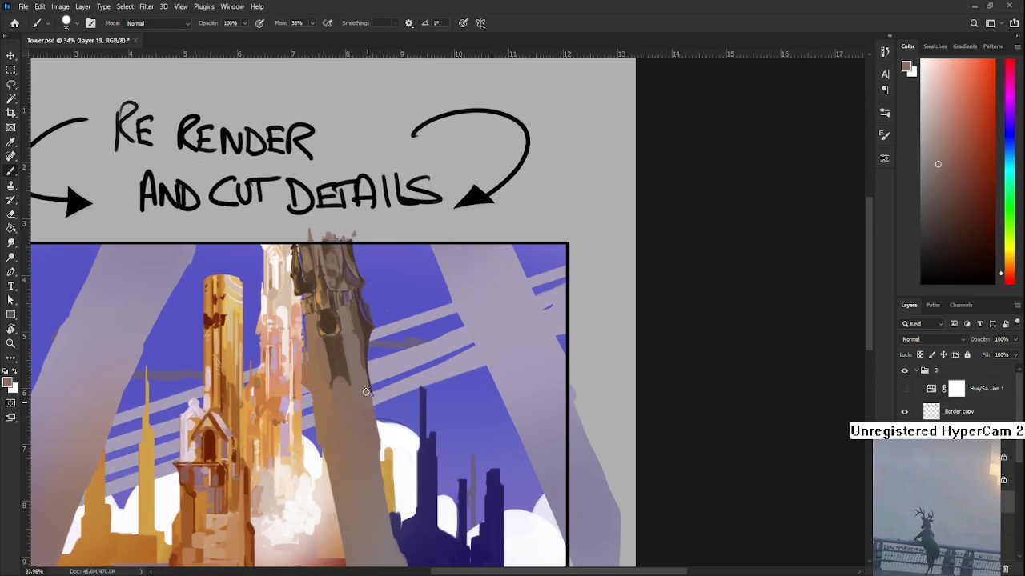
pyautogui.moveTo(369, 404); pyautogui.dragTo(362, 353)
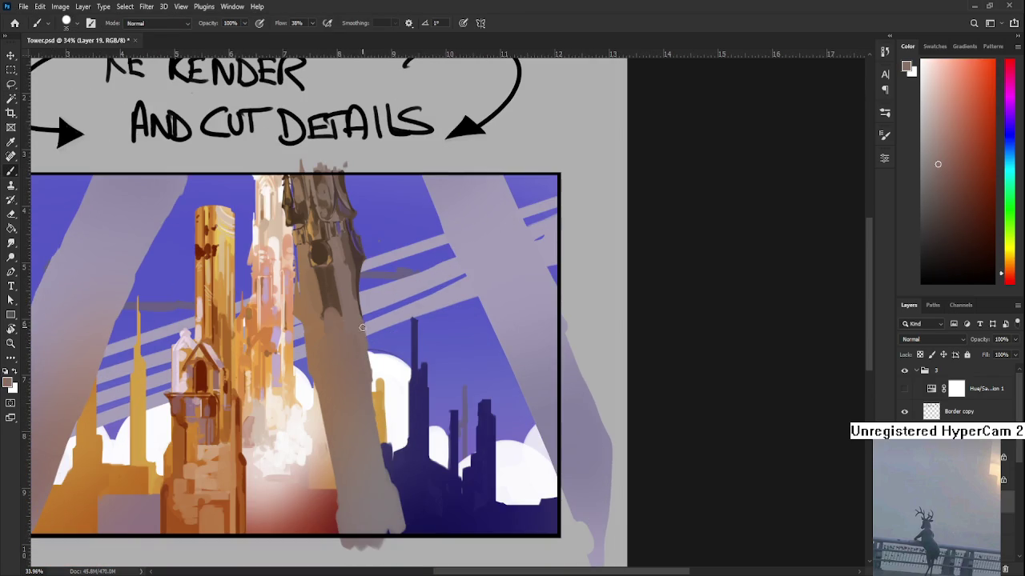
pyautogui.keyDown('alt'); pyautogui.click(321, 389); pyautogui.keyUp('alt')
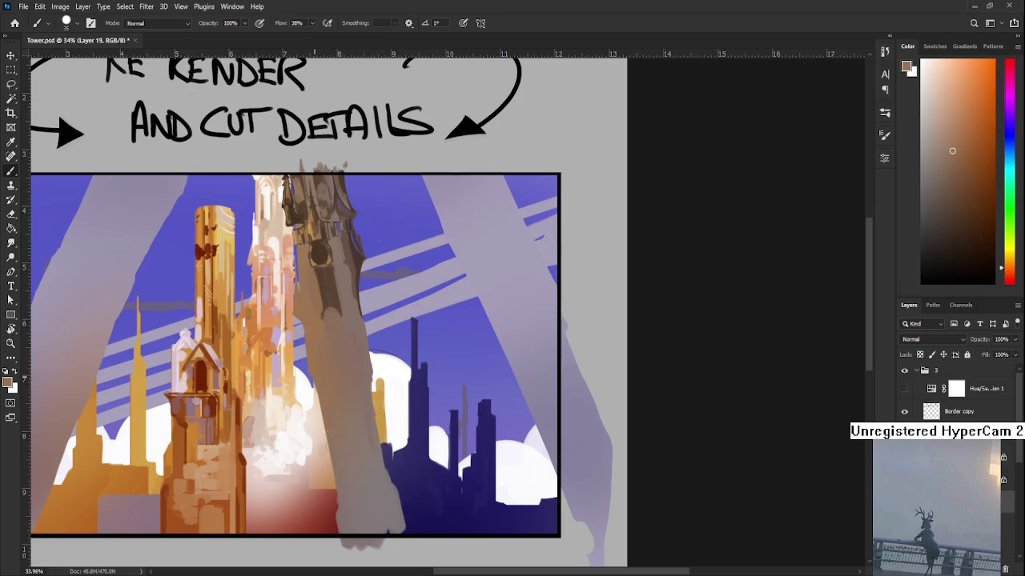
pyautogui.moveTo(318, 391); pyautogui.dragTo(332, 485)
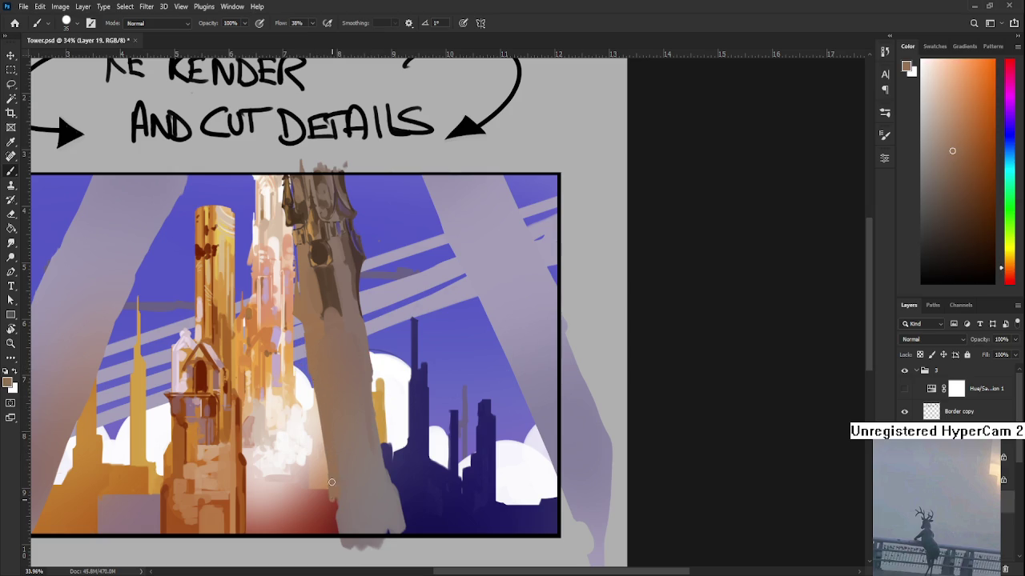
pyautogui.keyDown('alt'); pyautogui.click(357, 519); pyautogui.keyUp('alt')
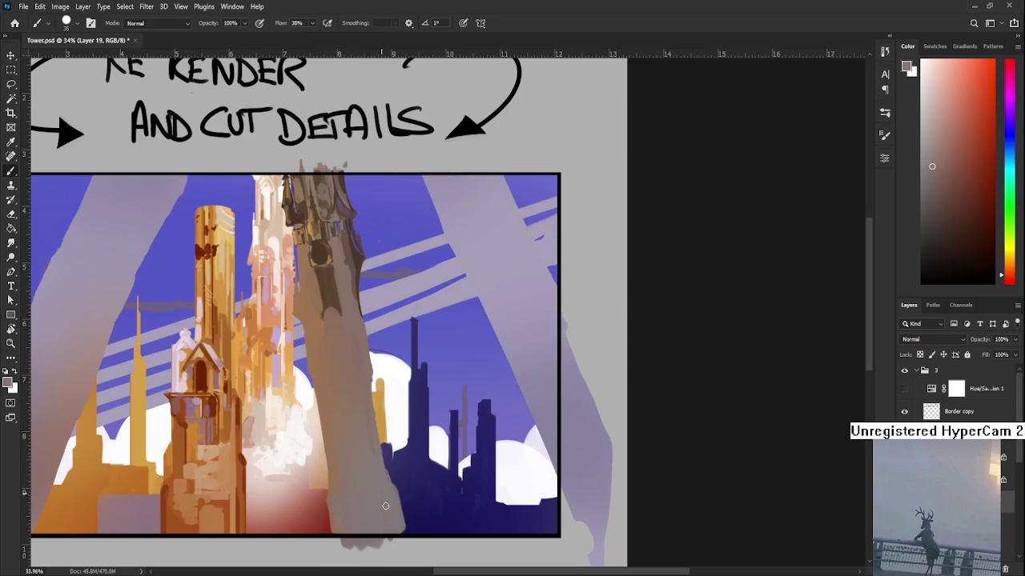
pyautogui.moveTo(404, 534)
pyautogui.mouseDown()
pyautogui.moveTo(396, 500)
pyautogui.moveTo(406, 539)
pyautogui.mouseUp()
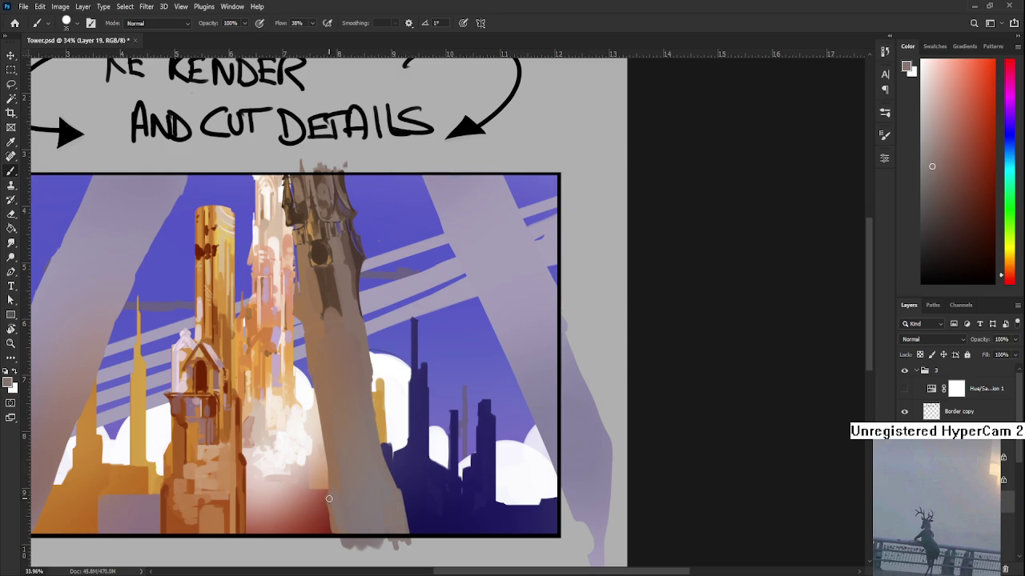
# - Repaint the grey column's edge beside the white cloud and erase a small stray patch
pyautogui.scroll(2, 336, 516)
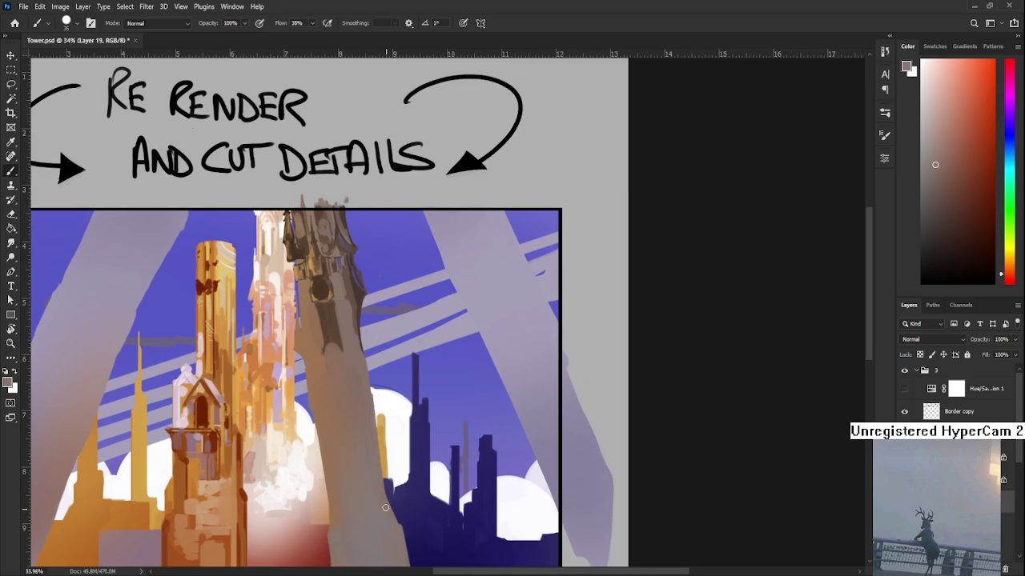
pyautogui.moveTo(383, 479)
pyautogui.mouseDown()
pyautogui.moveTo(370, 400)
pyautogui.moveTo(400, 410)
pyautogui.mouseUp()
pyautogui.keyDown('alt'); pyautogui.click(348, 408); pyautogui.keyUp('alt')
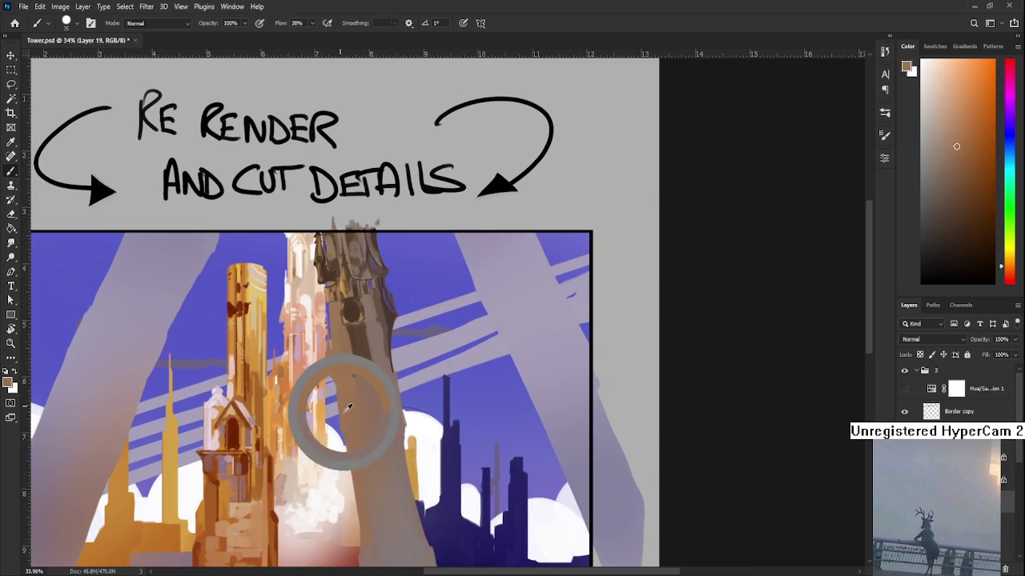
pyautogui.press('e')
pyautogui.moveTo(338, 398); pyautogui.dragTo(327, 374)
pyautogui.press('b')
pyautogui.keyDown('alt'); pyautogui.click(336, 428); pyautogui.keyUp('alt')
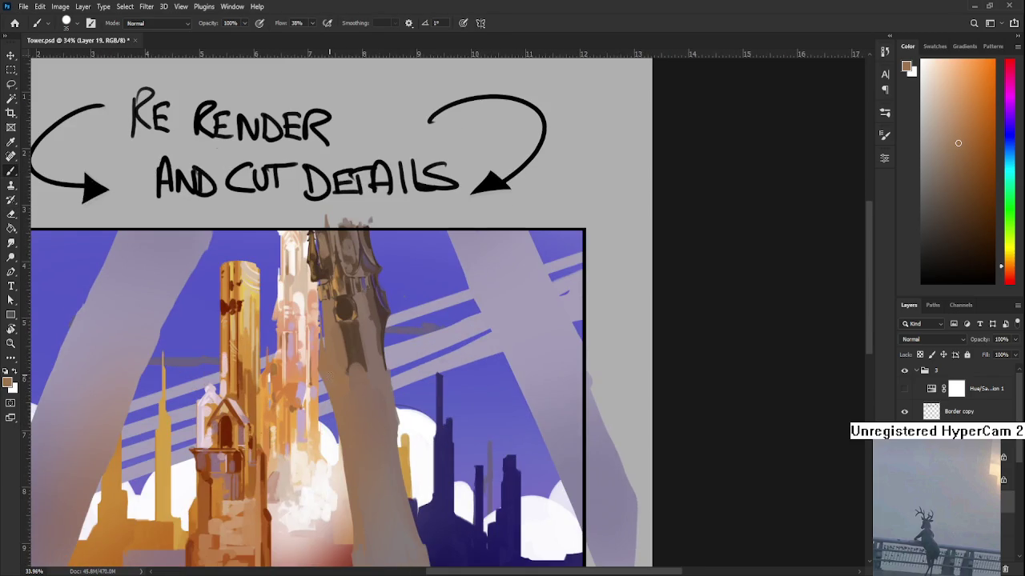
pyautogui.scroll(-3, 397, 339)
pyautogui.scroll(2, 576, 333)
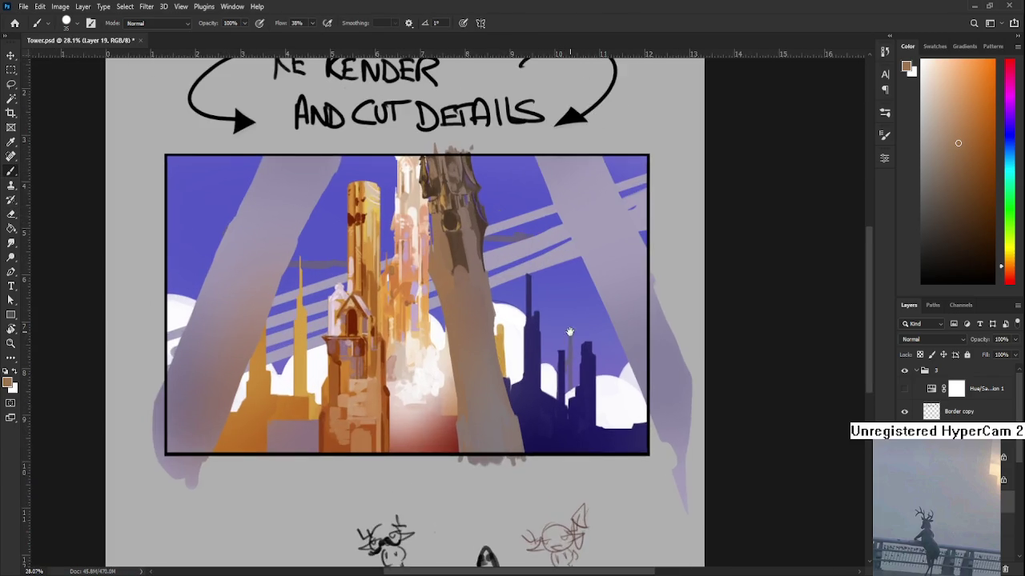
pyautogui.moveTo(572, 333); pyautogui.dragTo(529, 351)
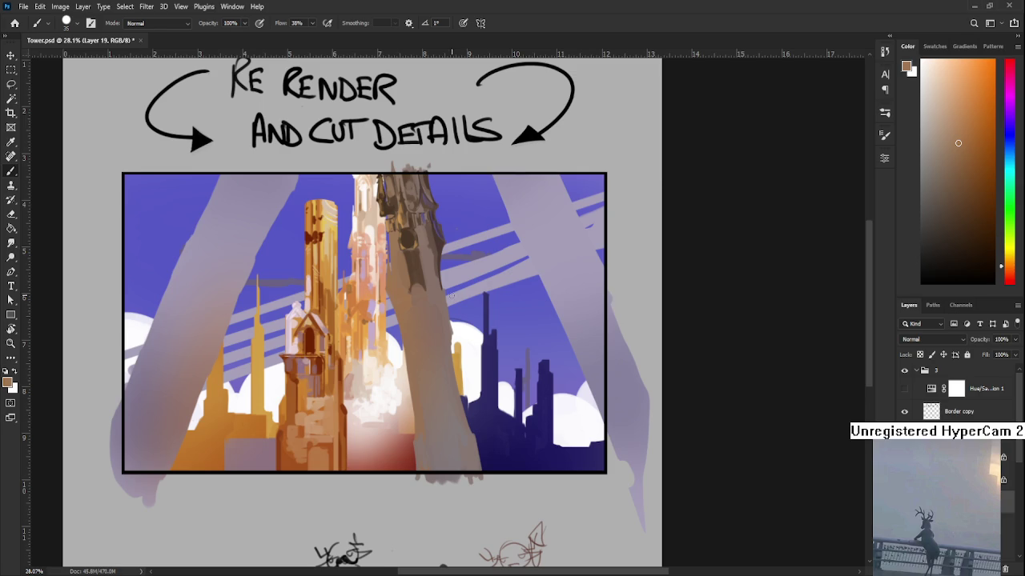
pyautogui.scroll(1, 455, 297)
pyautogui.scroll(-2, 455, 297)
pyautogui.scroll(2, 347, 331)
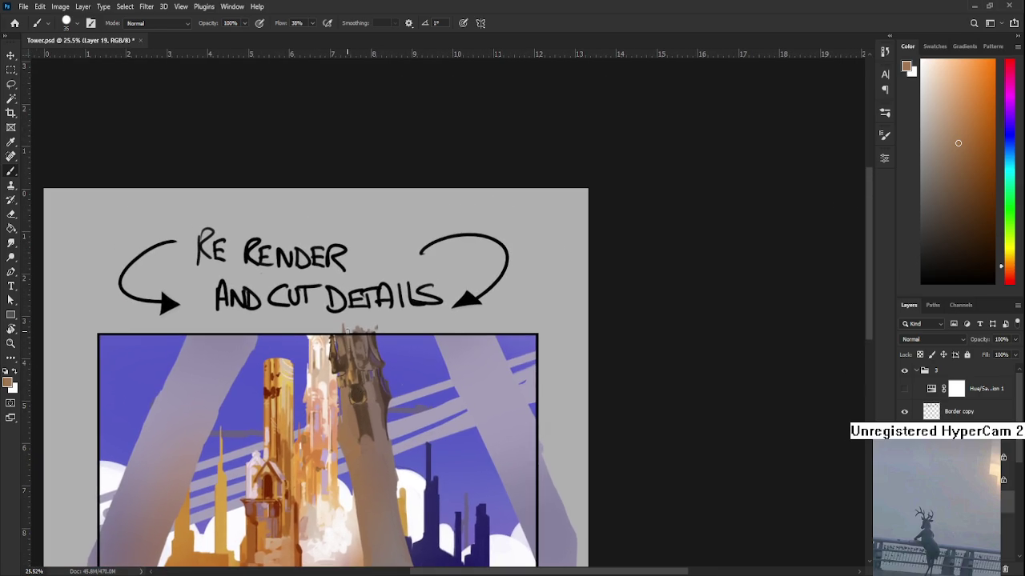
pyautogui.keyDown('alt'); pyautogui.click(343, 365); pyautogui.keyUp('alt')
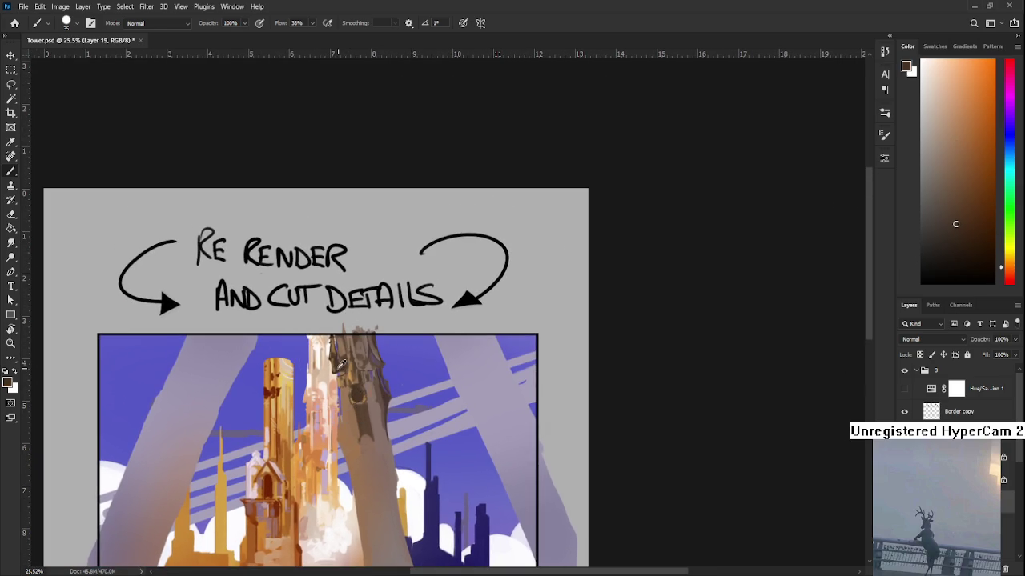
pyautogui.keyDown('alt'); pyautogui.click(350, 414); pyautogui.keyUp('alt')
pyautogui.keyDown('alt'); pyautogui.click(345, 412); pyautogui.keyUp('alt')
pyautogui.keyDown('alt'); pyautogui.click(347, 401); pyautogui.keyUp('alt')
pyautogui.keyDown('alt'); pyautogui.click(344, 412); pyautogui.keyUp('alt')
pyautogui.scroll(-1, 344, 411)
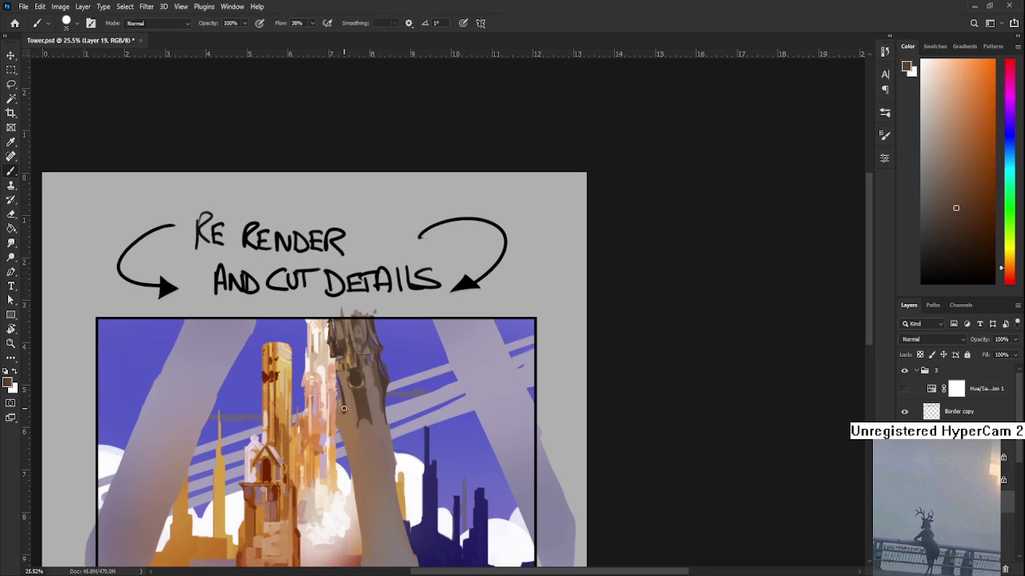
pyautogui.scroll(-2, 345, 412)
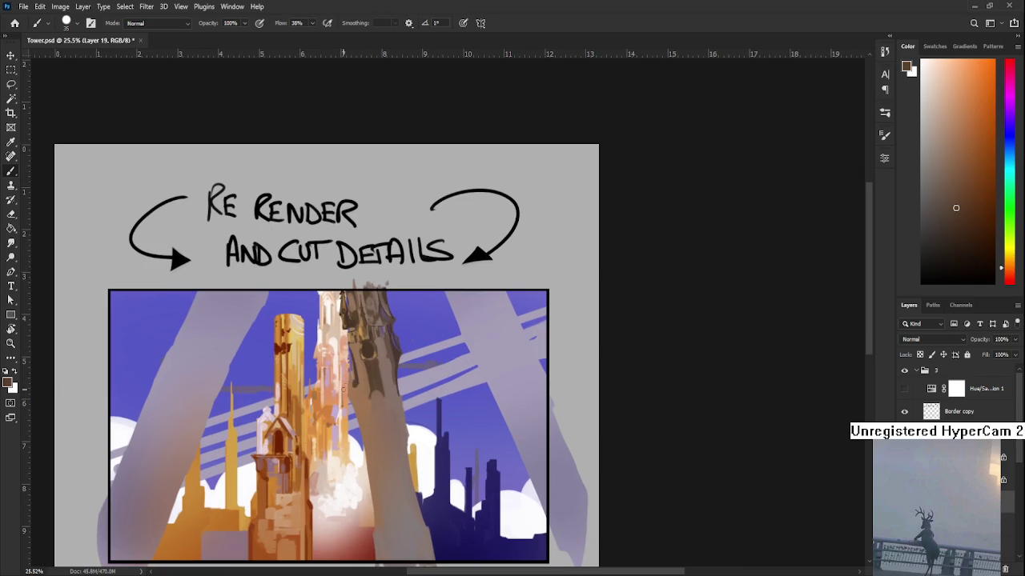
pyautogui.keyDown('alt'); pyautogui.click(353, 390); pyautogui.keyUp('alt')
pyautogui.press('e')
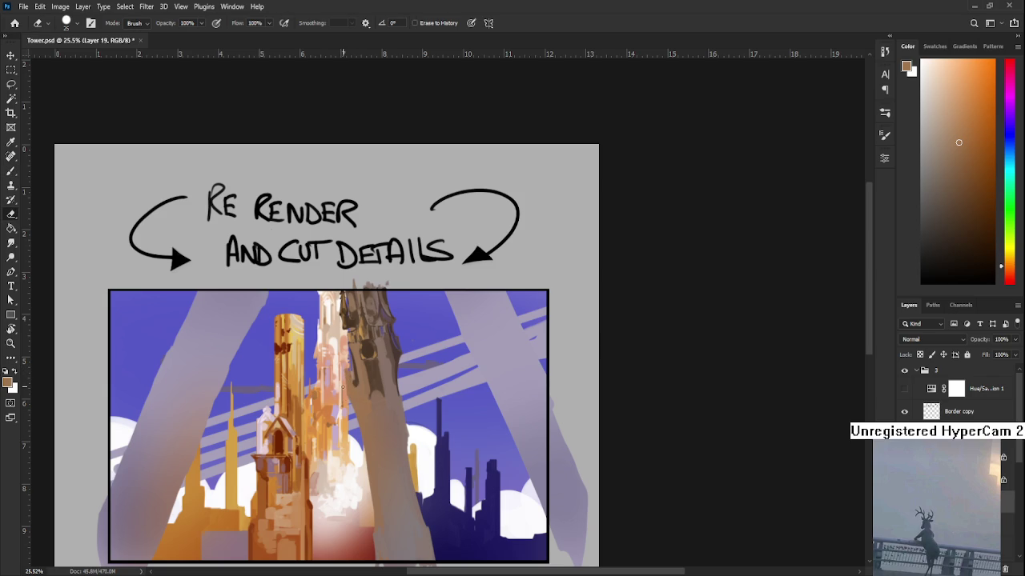
pyautogui.press('b')
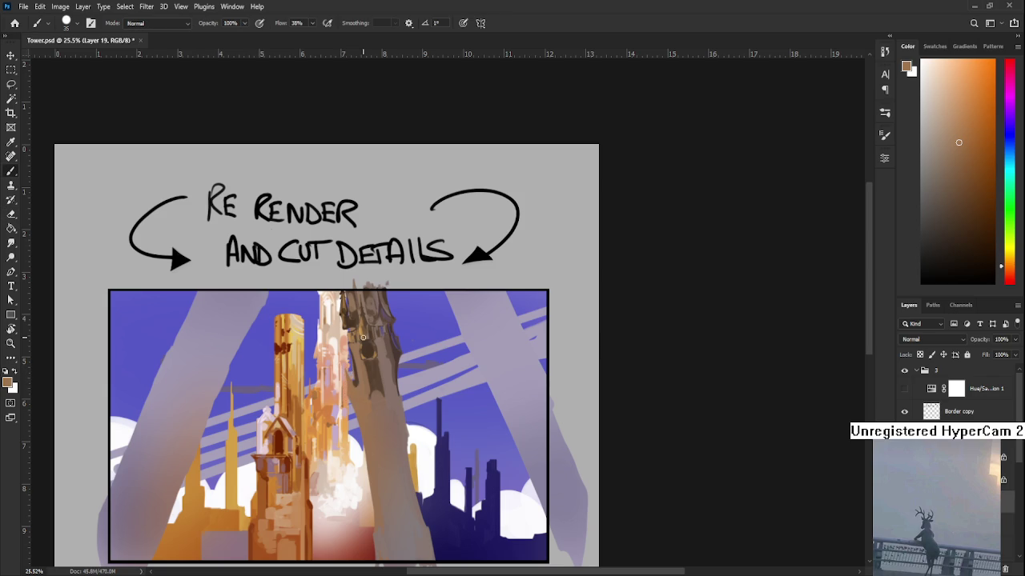
pyautogui.keyDown('alt'); pyautogui.click(360, 330); pyautogui.keyUp('alt')
pyautogui.keyDown('alt'); pyautogui.click(355, 400); pyautogui.keyUp('alt')
pyautogui.keyDown('alt'); pyautogui.click(327, 393); pyautogui.keyUp('alt')
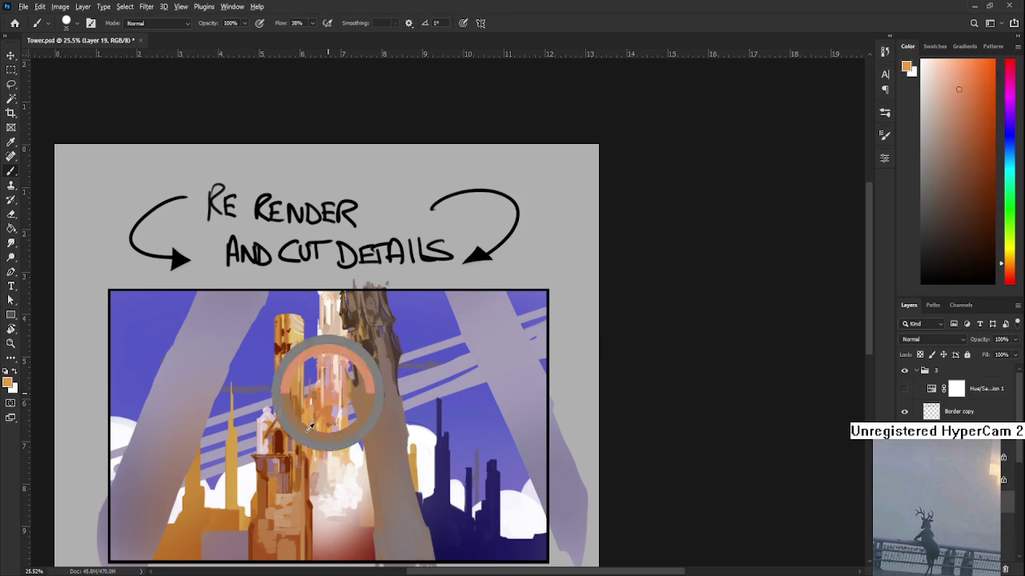
pyautogui.keyDown('alt'); pyautogui.click(350, 390); pyautogui.keyUp('alt')
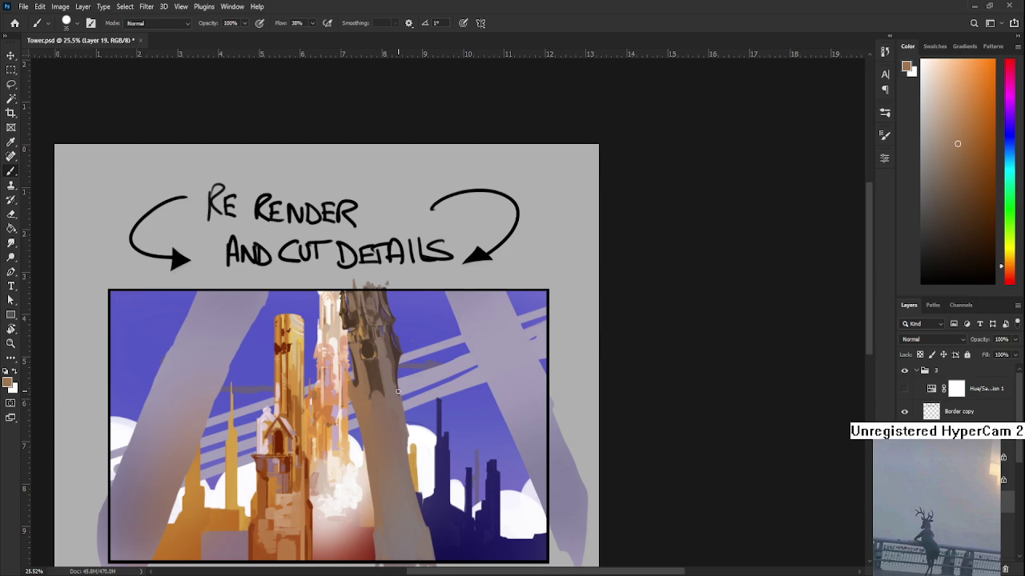
pyautogui.keyDown('alt'); pyautogui.click(361, 372); pyautogui.keyUp('alt')
# - Zoom in on the two towers, shrink the brush to 15, and sample light and dark tower tones
pyautogui.scroll(1, 343, 390)
pyautogui.scroll(1, 343, 390)
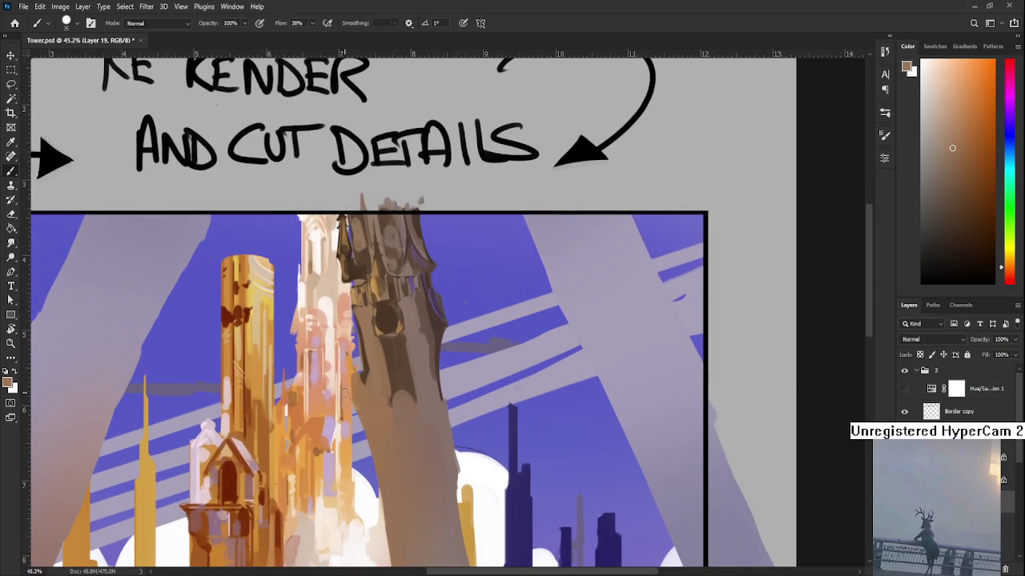
pyautogui.moveTo(345, 401)
pyautogui.mouseDown()
pyautogui.moveTo(344, 378)
pyautogui.moveTo(368, 376)
pyautogui.mouseUp()
pyautogui.keyDown('alt'); pyautogui.click(357, 328); pyautogui.keyUp('alt')
pyautogui.press('[')
pyautogui.press('[')
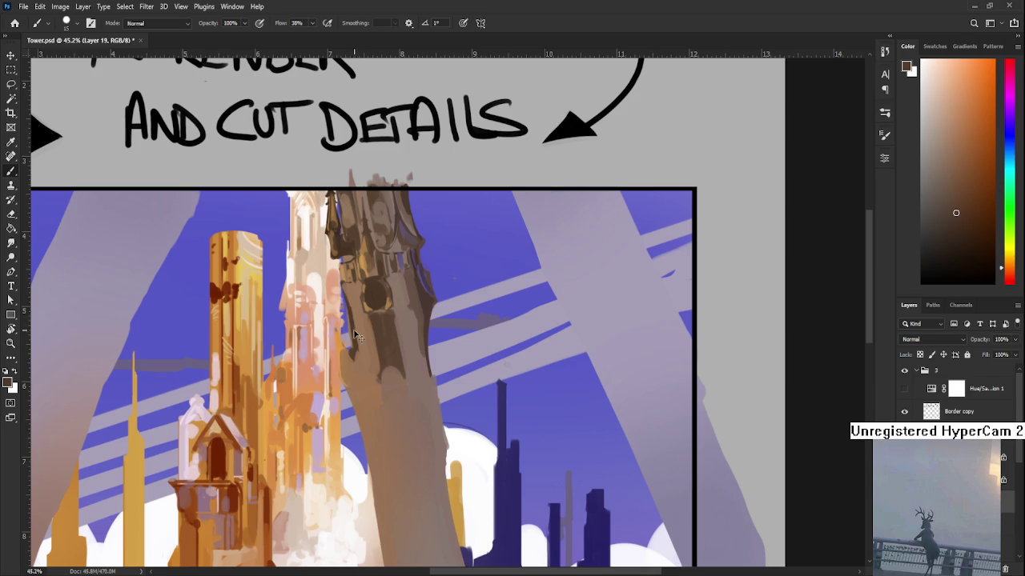
pyautogui.keyDown('alt'); pyautogui.click(346, 301); pyautogui.keyUp('alt')
pyautogui.keyDown('alt'); pyautogui.click(355, 346); pyautogui.keyUp('alt')
pyautogui.moveTo(349, 347); pyautogui.dragTo(358, 357)
# - Dab light and dark browns sampled from the tower along its lower left edge
pyautogui.keyDown('alt'); pyautogui.click(360, 361); pyautogui.keyUp('alt')
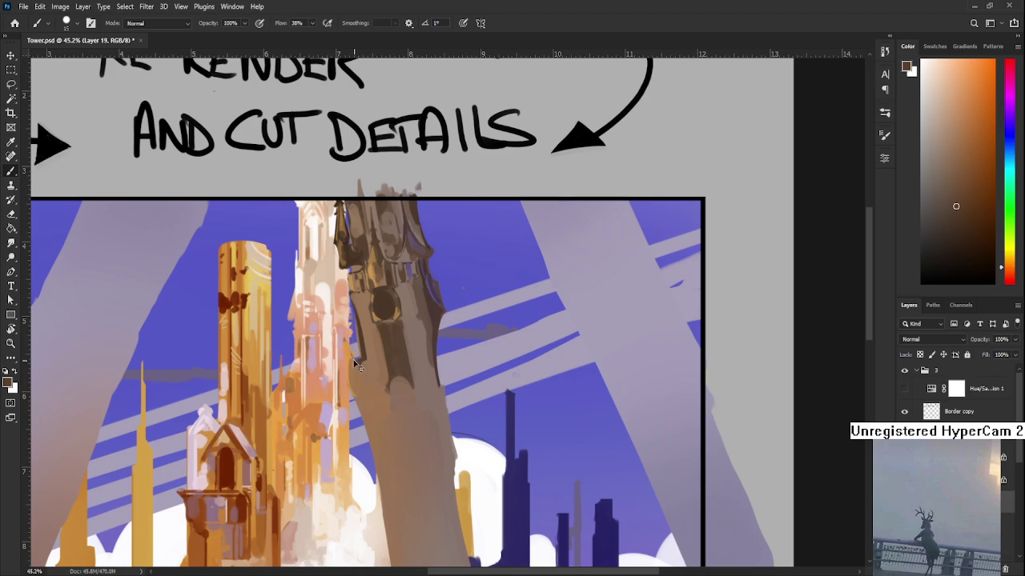
pyautogui.keyDown('alt'); pyautogui.click(358, 361); pyautogui.keyUp('alt')
pyautogui.keyDown('alt'); pyautogui.click(370, 368); pyautogui.keyUp('alt')
pyautogui.moveTo(365, 320); pyautogui.dragTo(369, 364)
pyautogui.keyDown('alt'); pyautogui.click(369, 362); pyautogui.keyUp('alt')
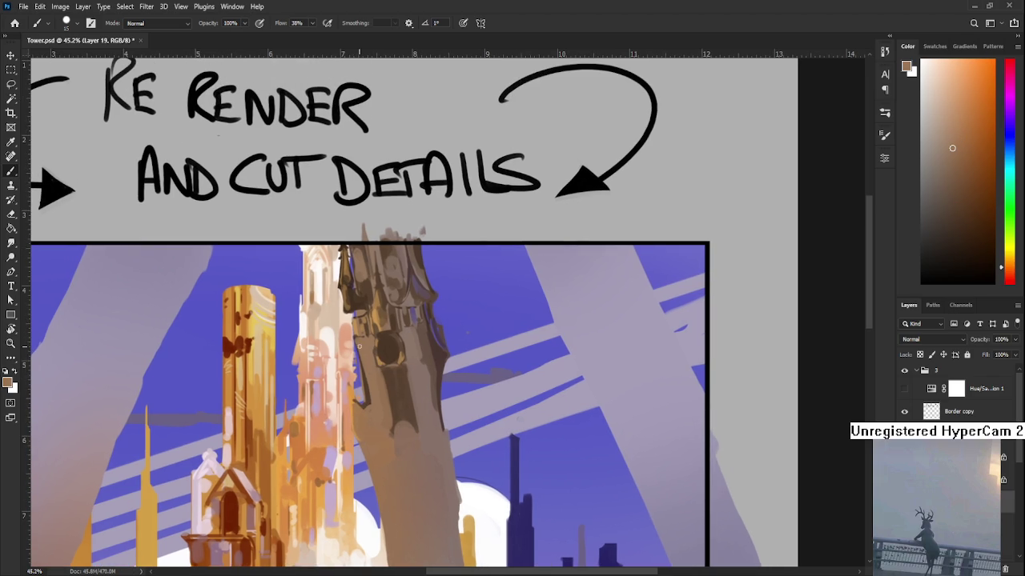
pyautogui.keyDown('alt'); pyautogui.click(370, 393); pyautogui.keyUp('alt')
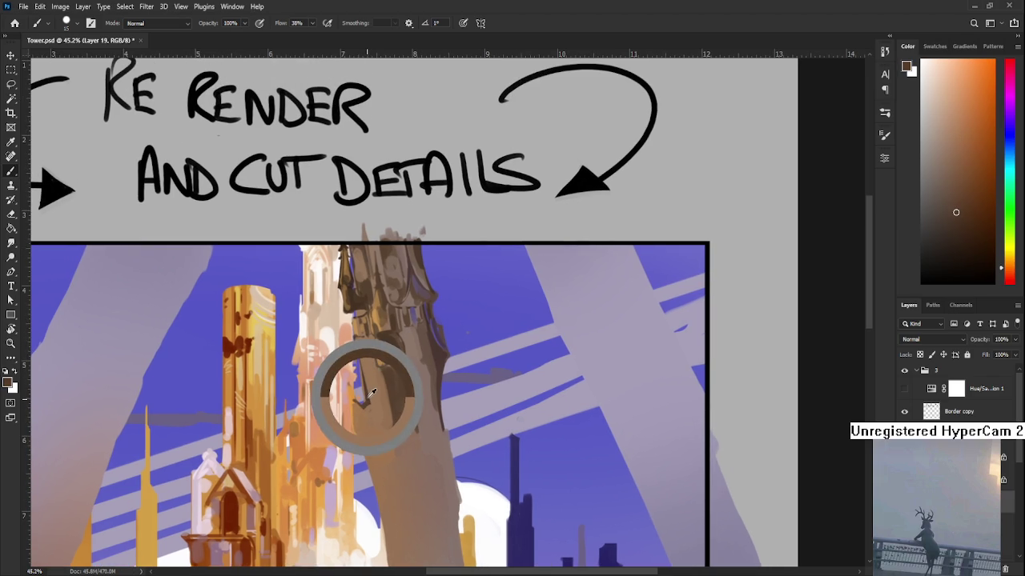
# - With the brush at 30, alternate lighter and darker tower tones along the dark tower's edge
pyautogui.press(']')
pyautogui.press(']')
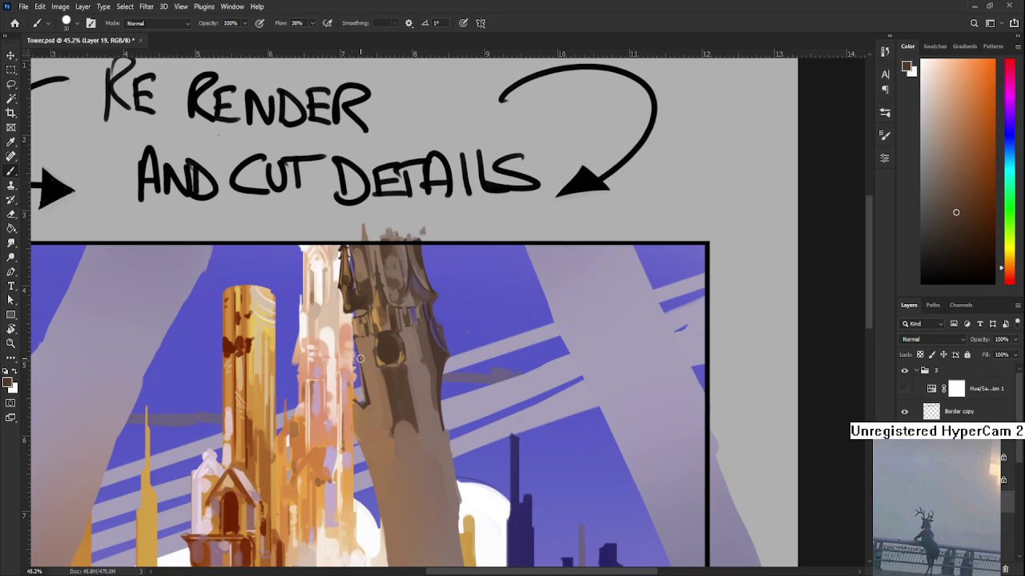
pyautogui.keyDown('alt'); pyautogui.click(362, 354); pyautogui.keyUp('alt')
pyautogui.keyDown('alt'); pyautogui.click(371, 392); pyautogui.keyUp('alt')
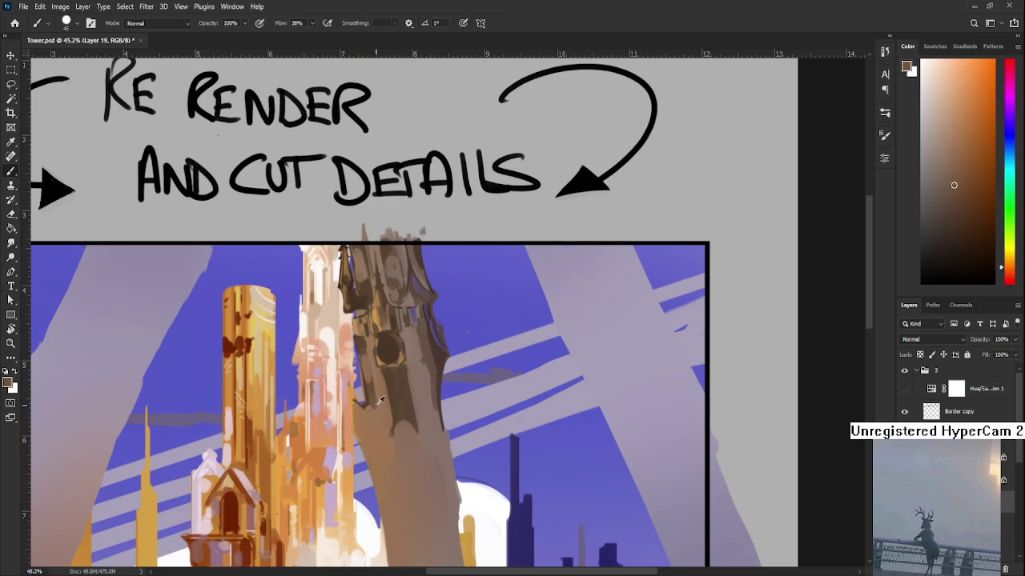
pyautogui.keyDown('alt'); pyautogui.click(369, 388); pyautogui.keyUp('alt')
pyautogui.keyDown('alt'); pyautogui.click(369, 390); pyautogui.keyUp('alt')
pyautogui.keyDown('alt'); pyautogui.click(372, 389); pyautogui.keyUp('alt')
pyautogui.keyDown('alt'); pyautogui.click(383, 399); pyautogui.keyUp('alt')
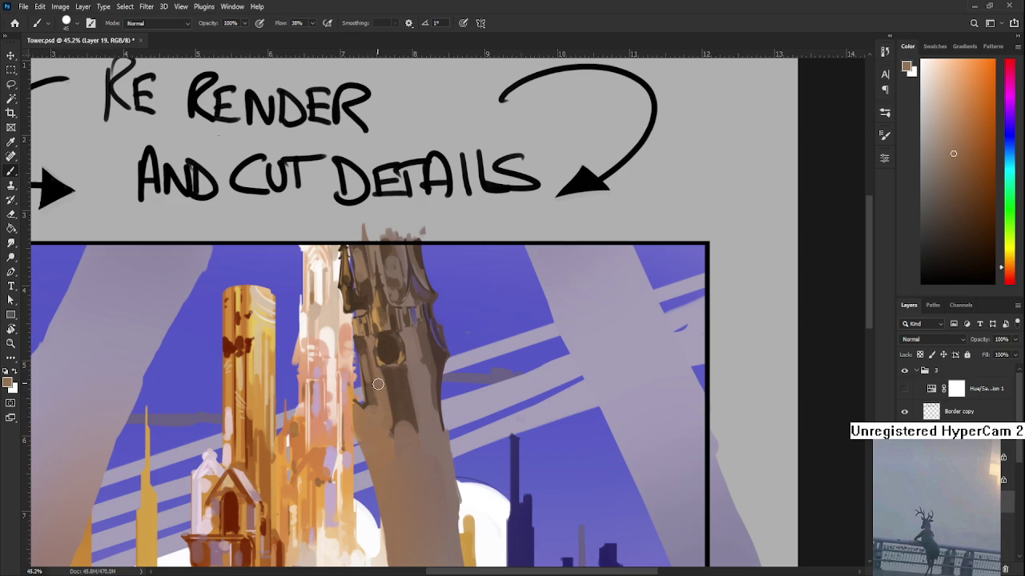
pyautogui.keyDown('alt'); pyautogui.click(384, 388); pyautogui.keyUp('alt')
pyautogui.keyDown('alt'); pyautogui.click(380, 429); pyautogui.keyUp('alt')
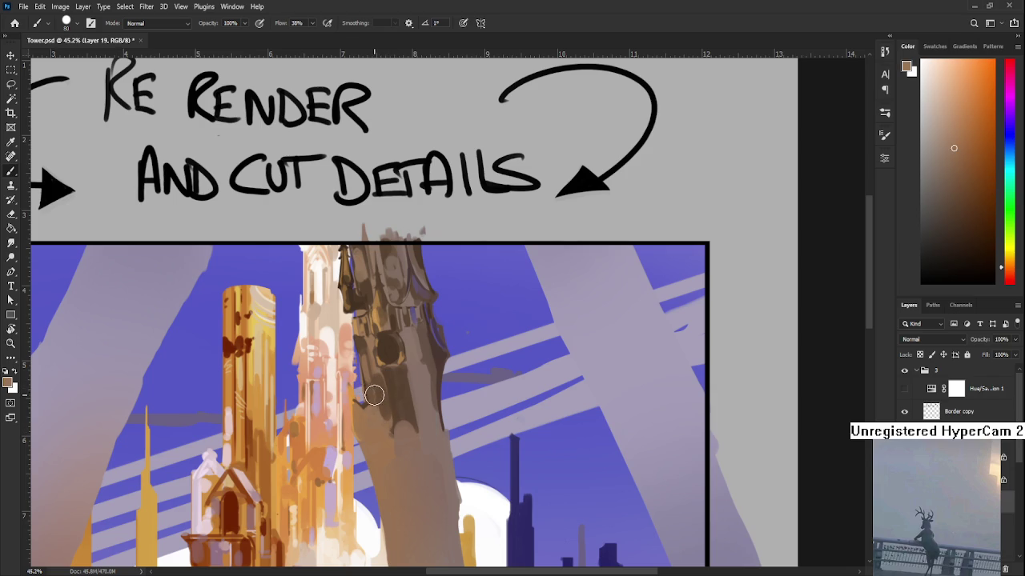
pyautogui.keyDown('alt'); pyautogui.click(378, 387); pyautogui.keyUp('alt')
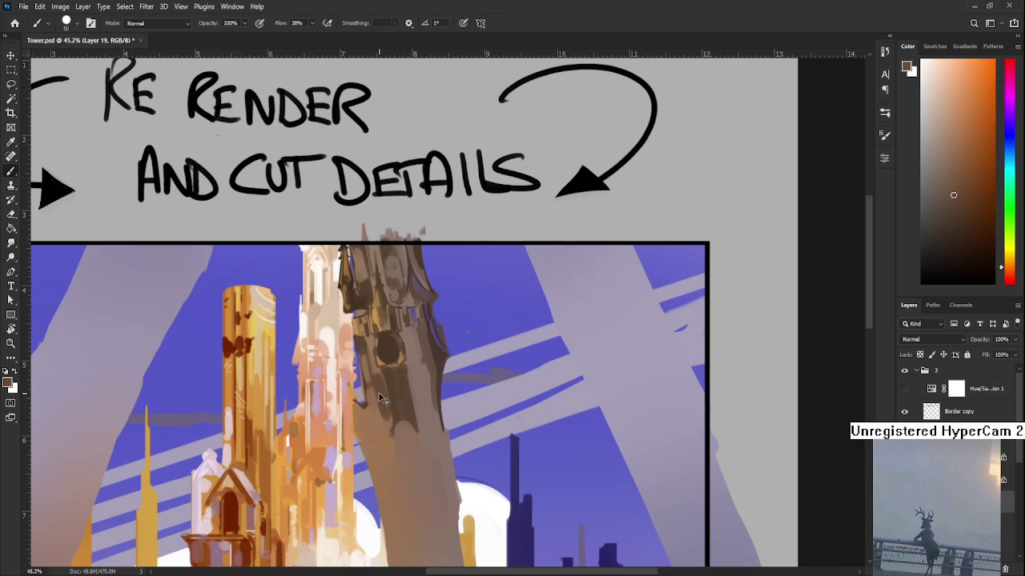
pyautogui.keyDown('alt'); pyautogui.click(382, 403); pyautogui.keyUp('alt')
pyautogui.keyDown('alt'); pyautogui.click(369, 386); pyautogui.keyUp('alt')
pyautogui.keyDown('alt'); pyautogui.click(373, 412); pyautogui.keyUp('alt')
pyautogui.moveTo(383, 412); pyautogui.dragTo(405, 489)
pyautogui.keyDown('alt'); pyautogui.click(390, 408); pyautogui.keyUp('alt')
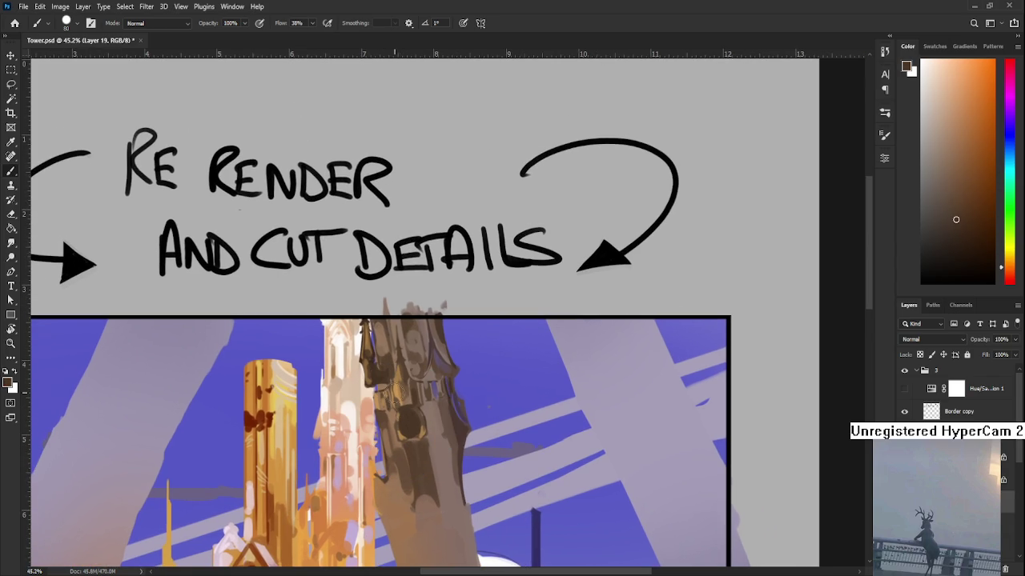
# - With the brush at 10, add fine tan and dark brown highlights around the round opening
pyautogui.press('[')
pyautogui.press('[')
pyautogui.moveTo(385, 413); pyautogui.dragTo(389, 398)
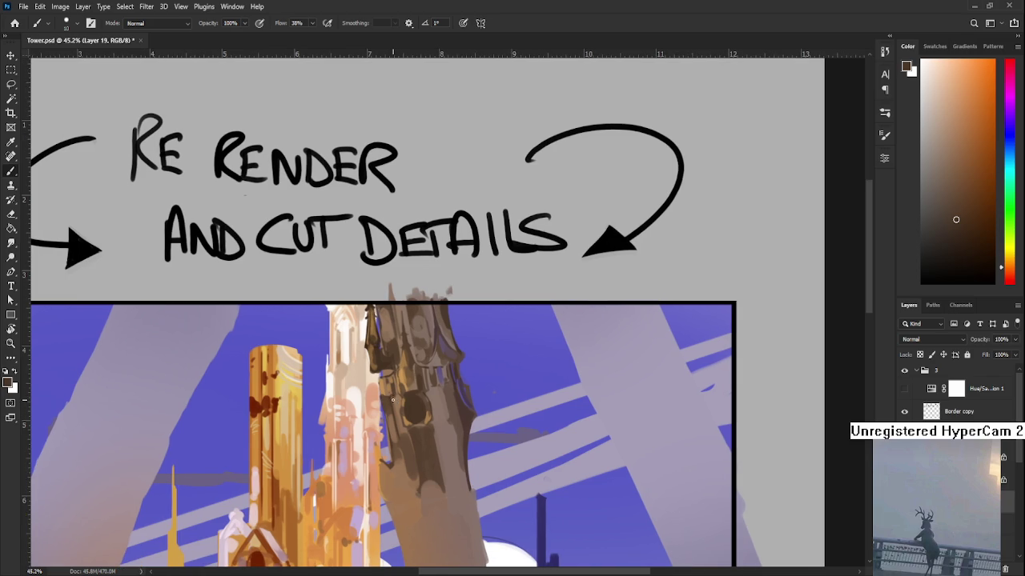
pyautogui.keyDown('alt'); pyautogui.click(397, 400); pyautogui.keyUp('alt')
pyautogui.keyDown('alt'); pyautogui.click(392, 422); pyautogui.keyUp('alt')
pyautogui.keyDown('alt'); pyautogui.click(401, 421); pyautogui.keyUp('alt')
pyautogui.moveTo(395, 415)
pyautogui.mouseDown()
pyautogui.moveTo(397, 349)
pyautogui.moveTo(435, 368)
pyautogui.mouseUp()
pyautogui.keyDown('alt'); pyautogui.click(391, 337); pyautogui.keyUp('alt')
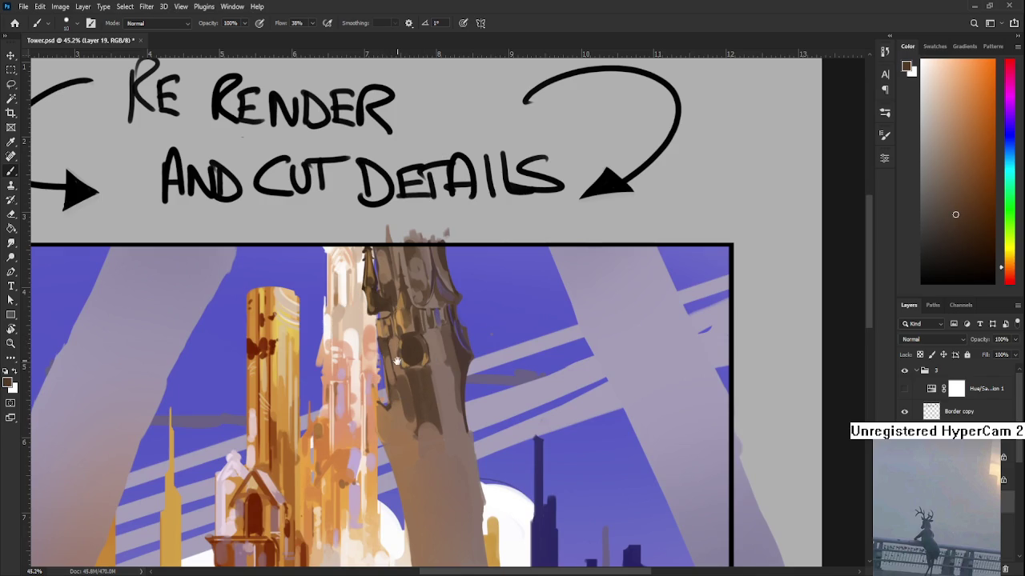
pyautogui.moveTo(396, 356); pyautogui.dragTo(385, 335)
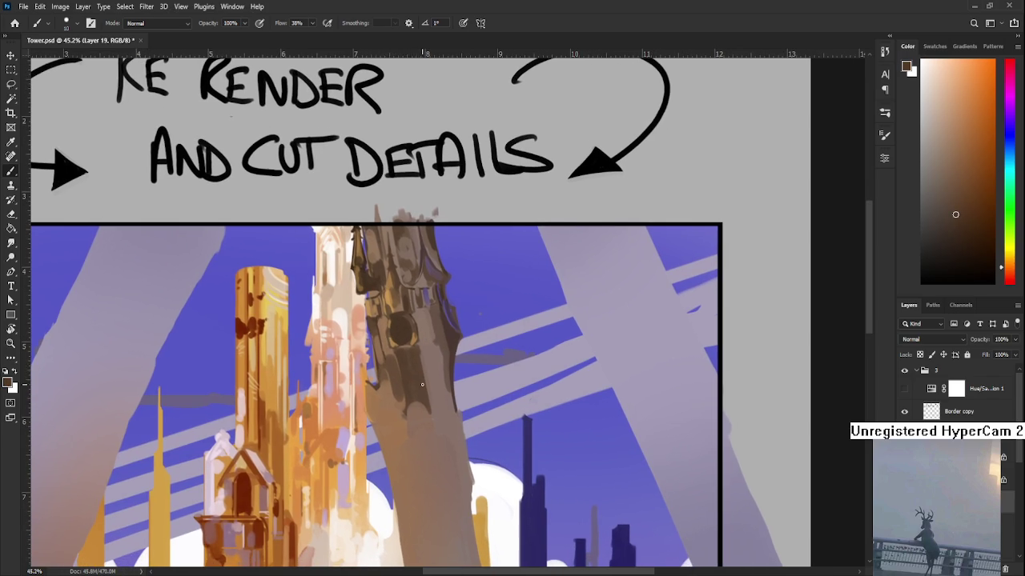
pyautogui.scroll(-2, 420, 378)
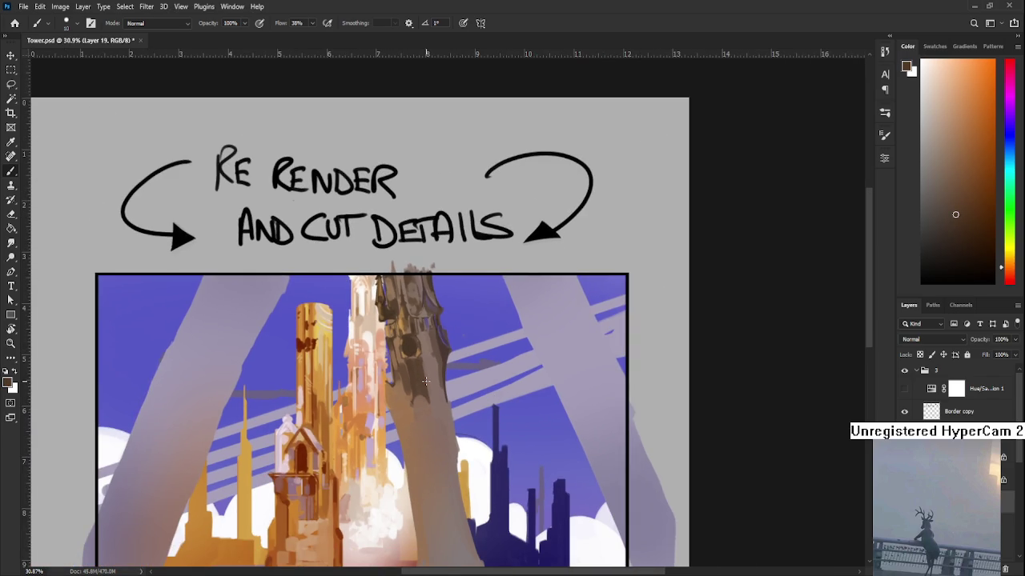